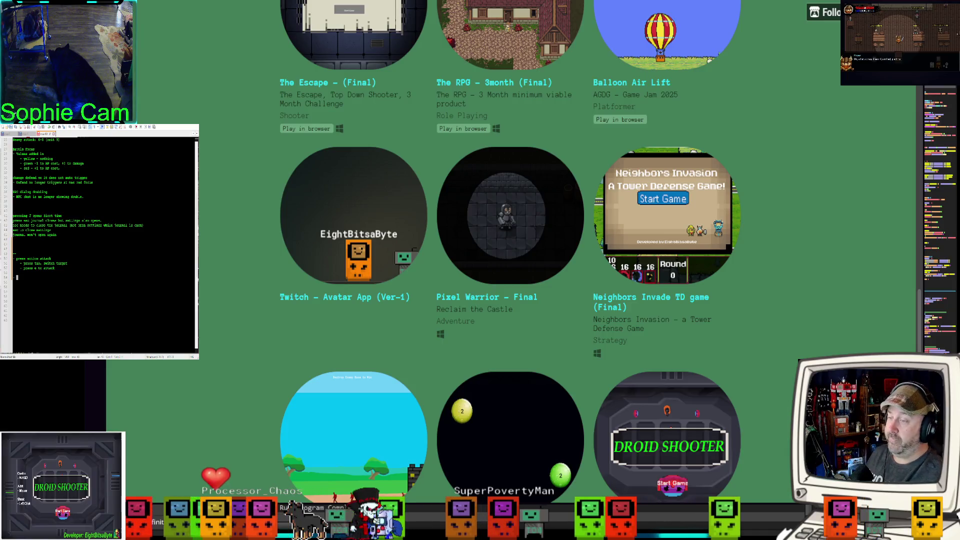
Step: Scroll to the top of the itch.io page and switch to obj_battle_menu's Create event in GameMaker
scroll(287, 228, up, 5)
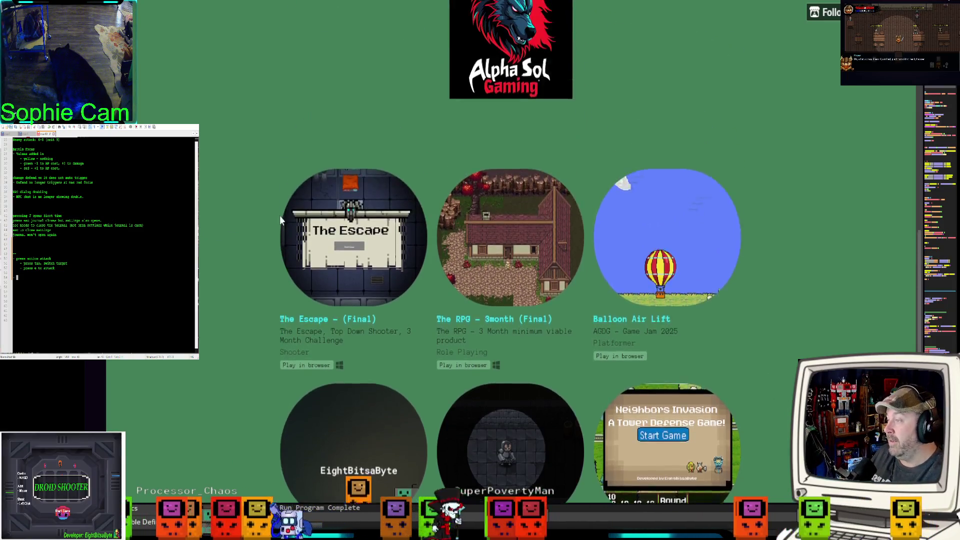
scroll(268, 218, up, 4)
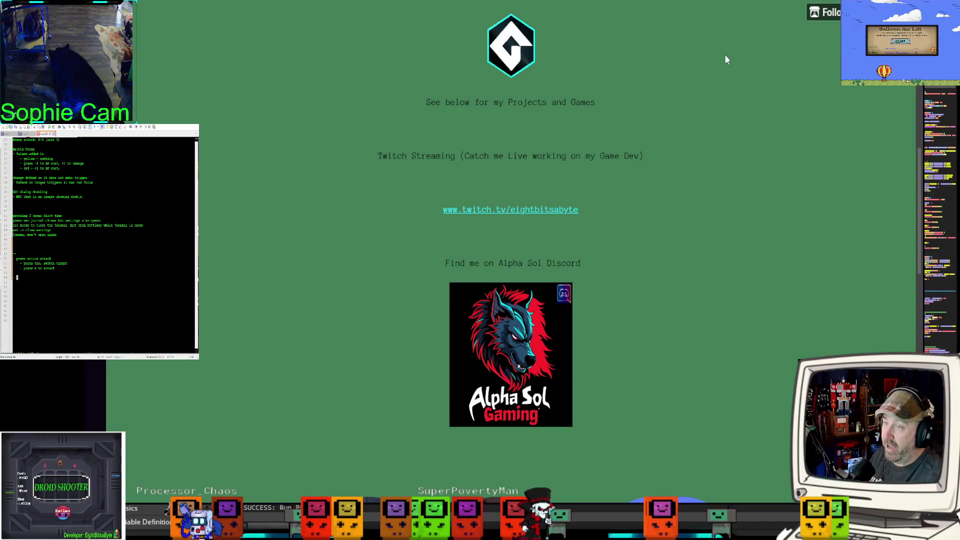
key(alt+Tab)
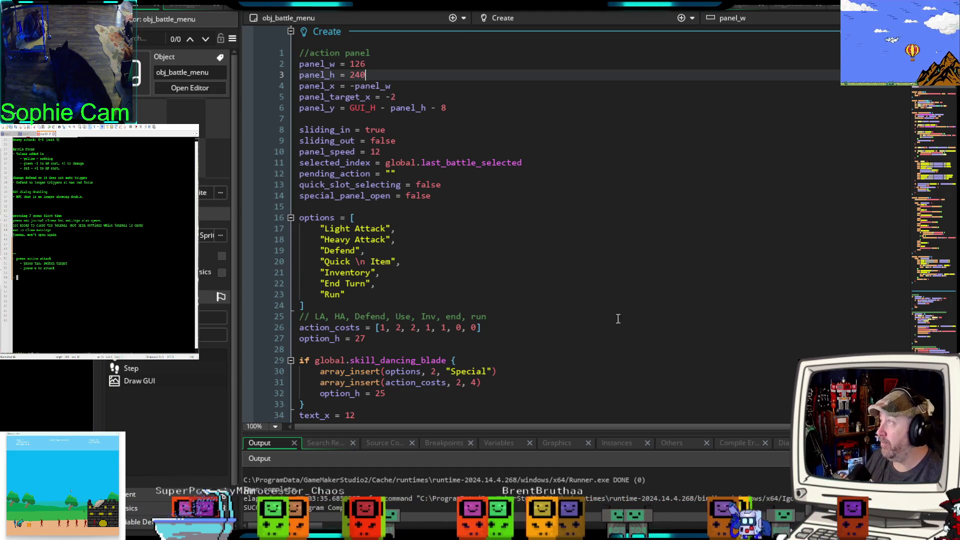
Step: Review the battle options list around the Inventory entry, then launch a debug run with F6
drag(13, 253, 15, 277)
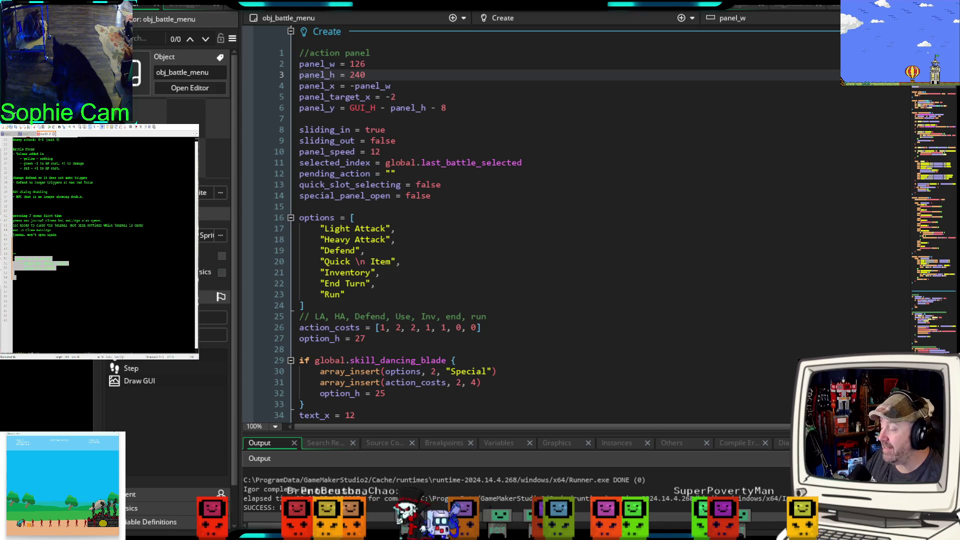
click(465, 273)
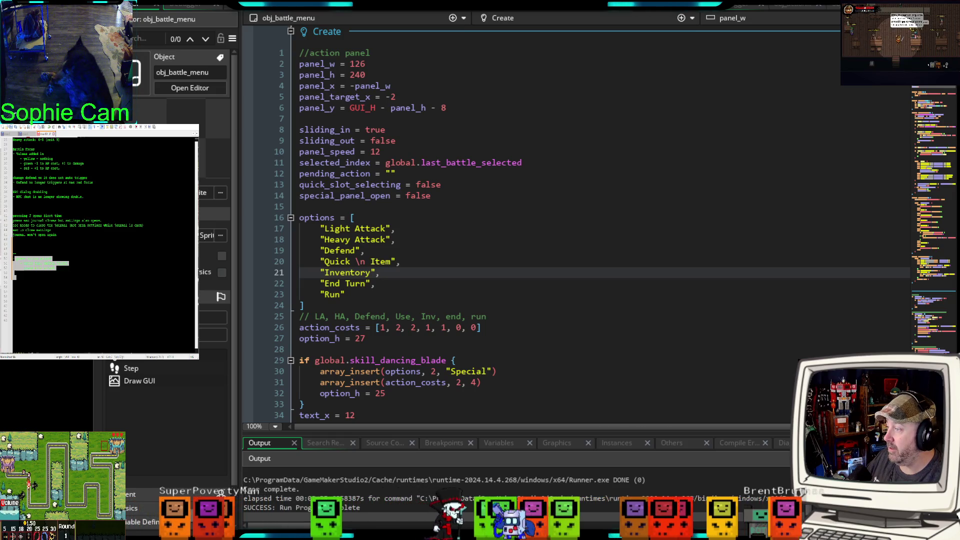
key(F6)
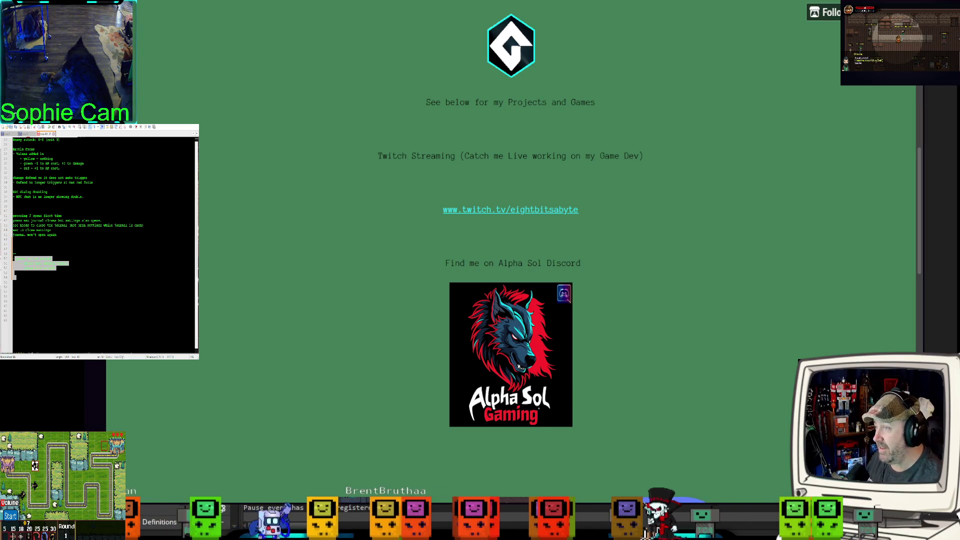
scroll(473, 255, up, 5)
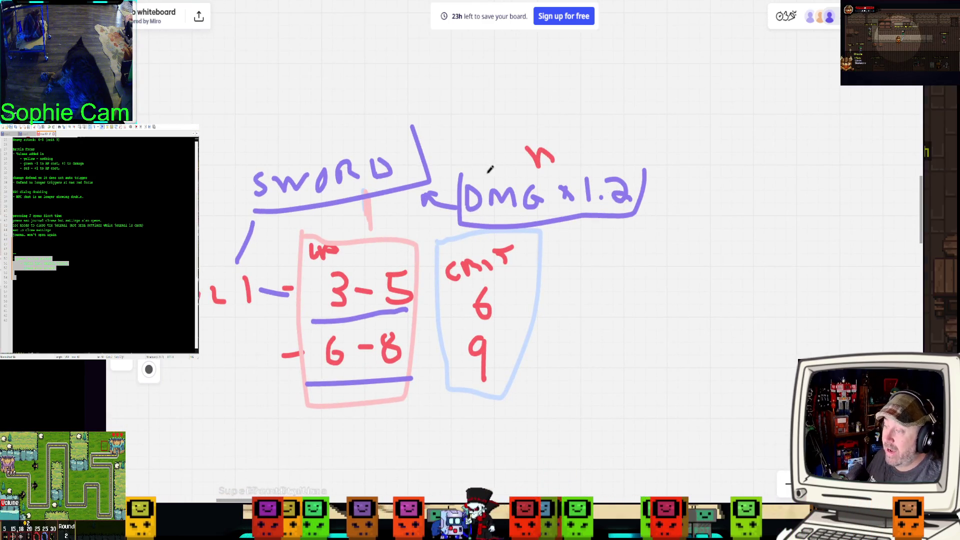
Step: Handwrite CEIL above the DMG x1.2 note and zoom around the sword damage sketch
mouse_move(486, 92)
mouse_down()
mouse_move(486, 115)
mouse_move(502, 124)
mouse_move(515, 97)
mouse_move(525, 123)
mouse_up()
mouse_move(533, 94)
mouse_down()
mouse_move(538, 115)
mouse_move(577, 114)
mouse_up()
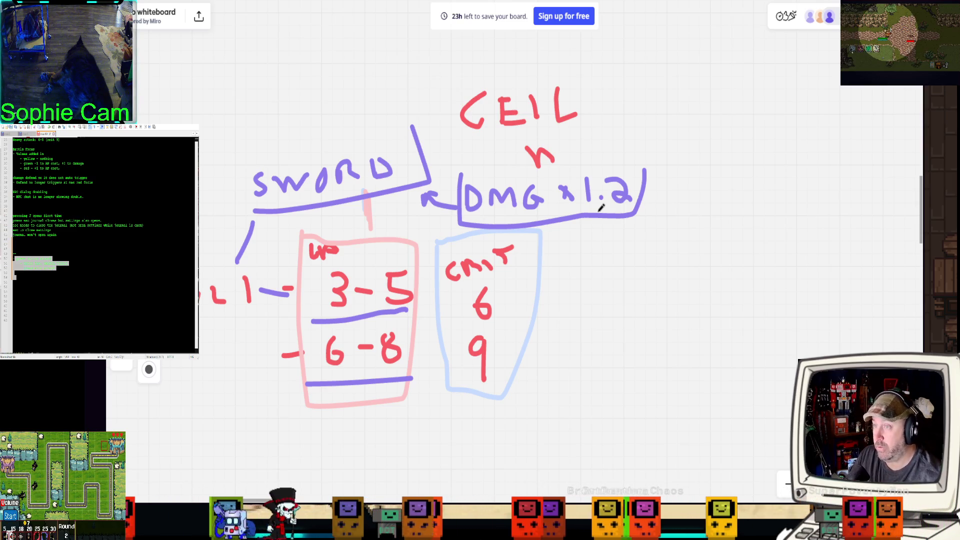
scroll(582, 209, down, 1)
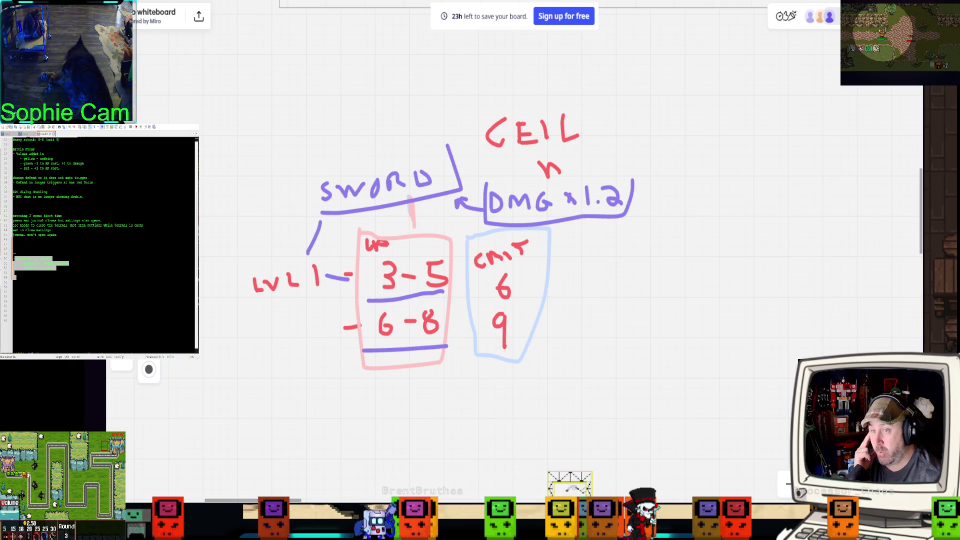
scroll(767, 123, down, 2)
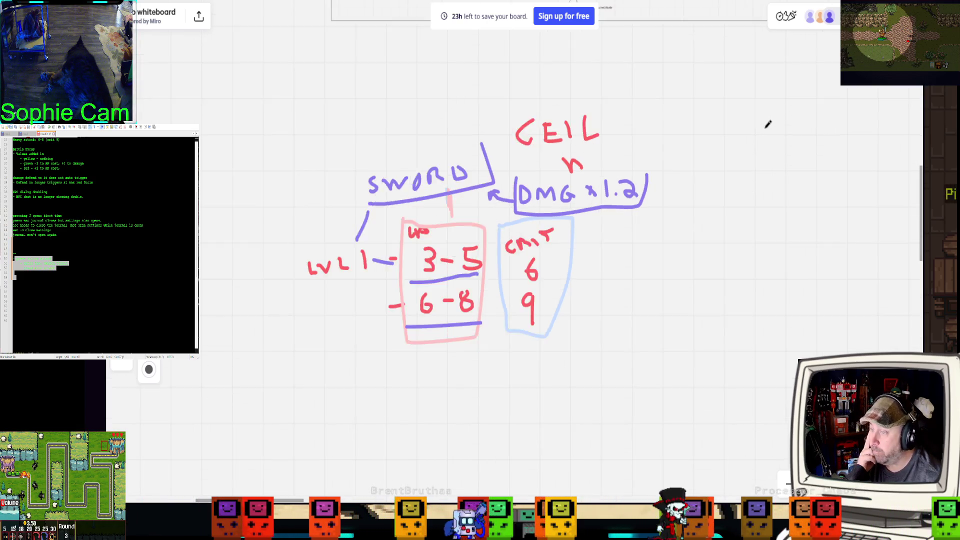
scroll(761, 123, up, 1)
scroll(759, 123, up, 1)
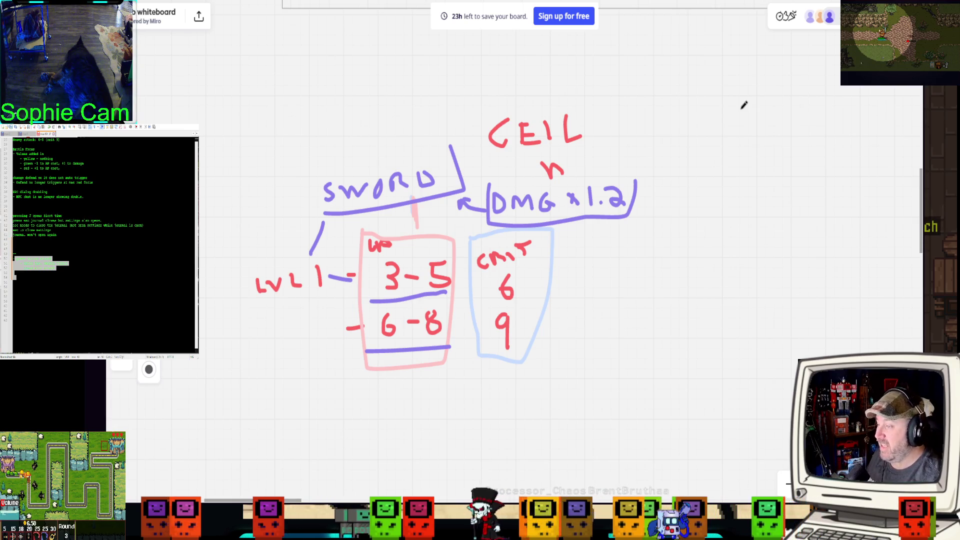
scroll(743, 103, down, 2)
scroll(749, 154, up, 1)
scroll(744, 160, up, 2)
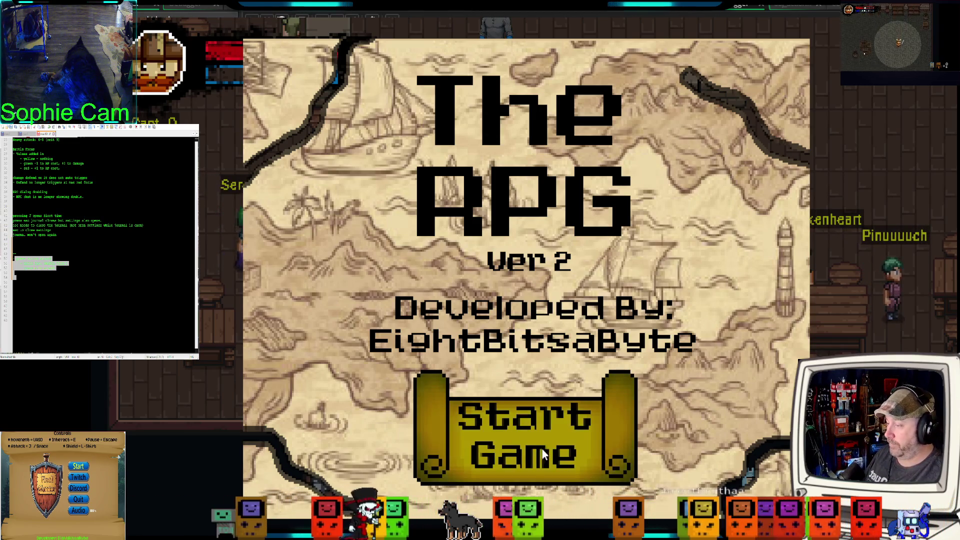
Step: Start a new game and walk the hero through the tavern's back door into a rat battle
click(523, 426)
key(w)
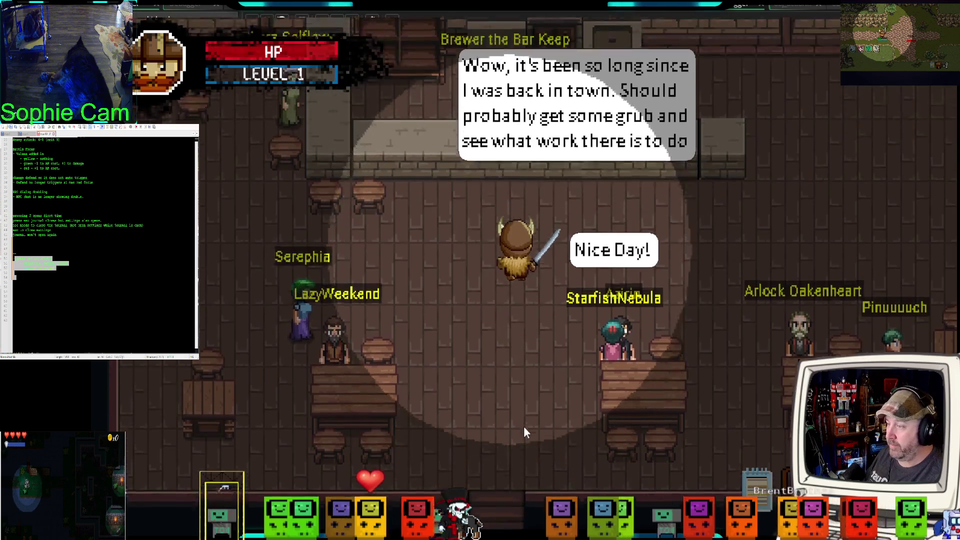
key(d)
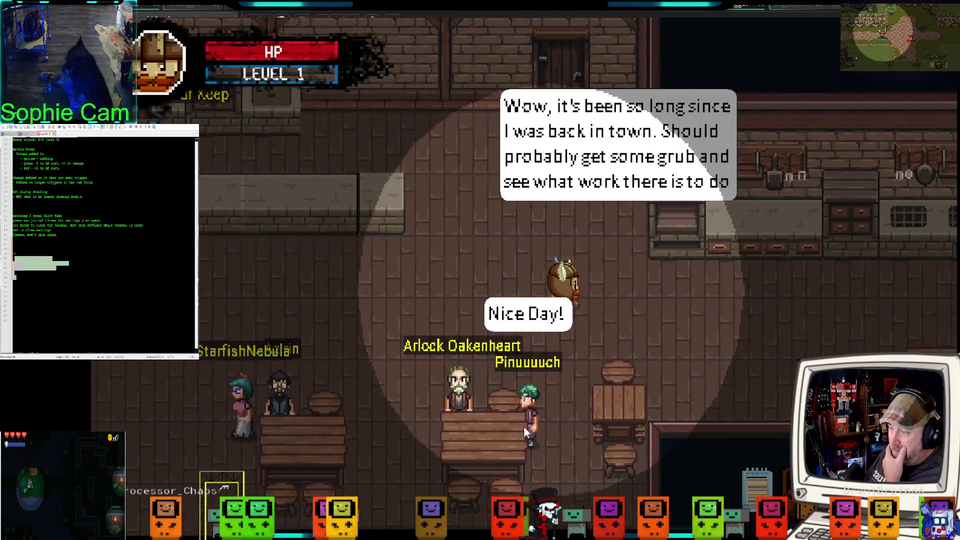
key(w)
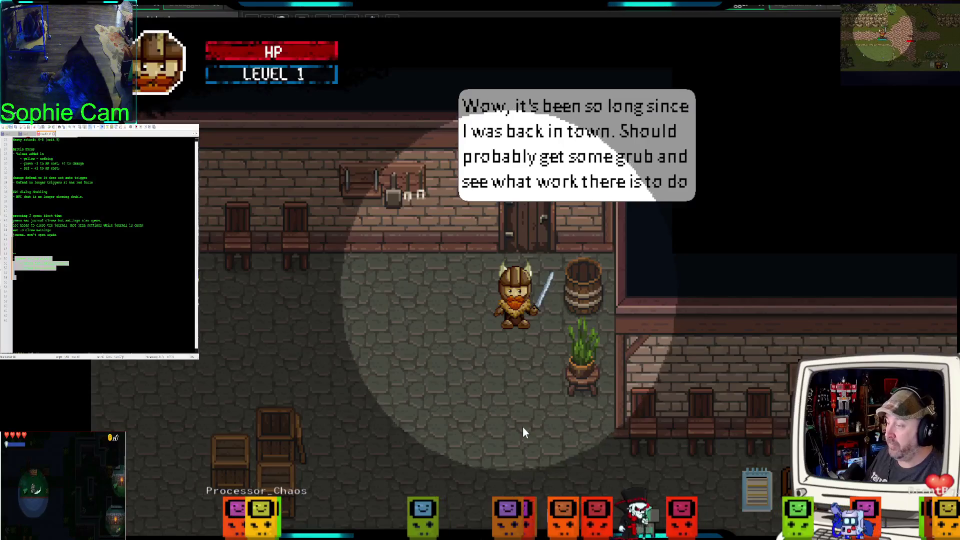
key(s)
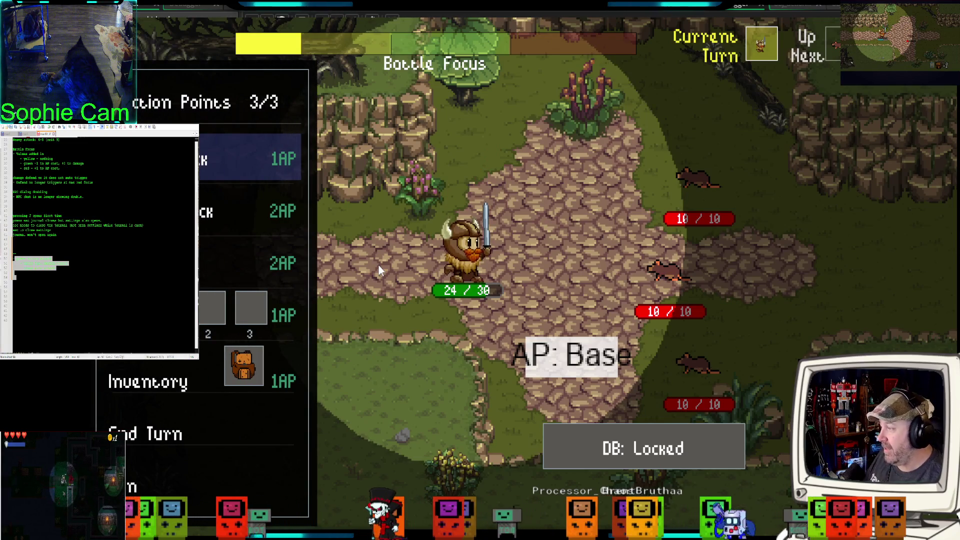
Step: Light attack the top rat, cutting it to 4/10 HP
key(Down)
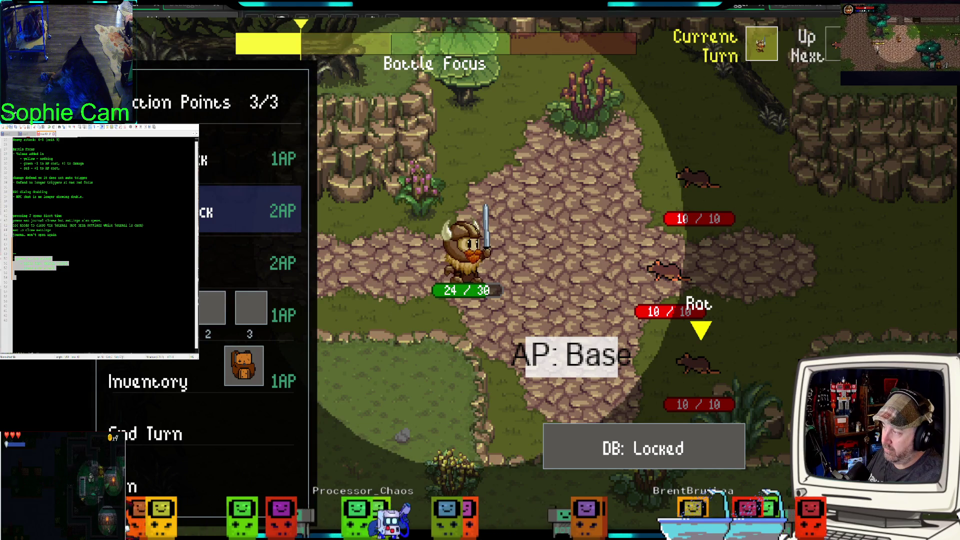
click(250, 156)
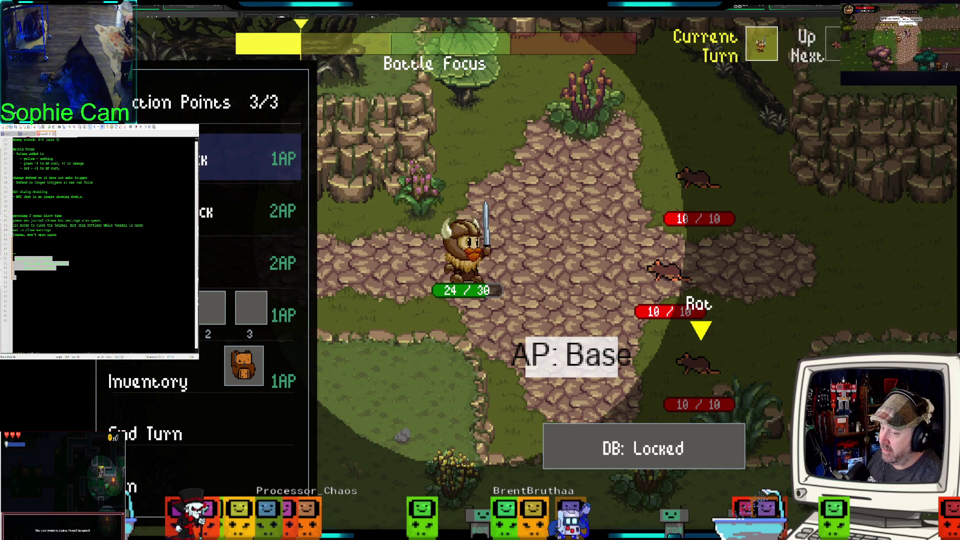
key(Up)
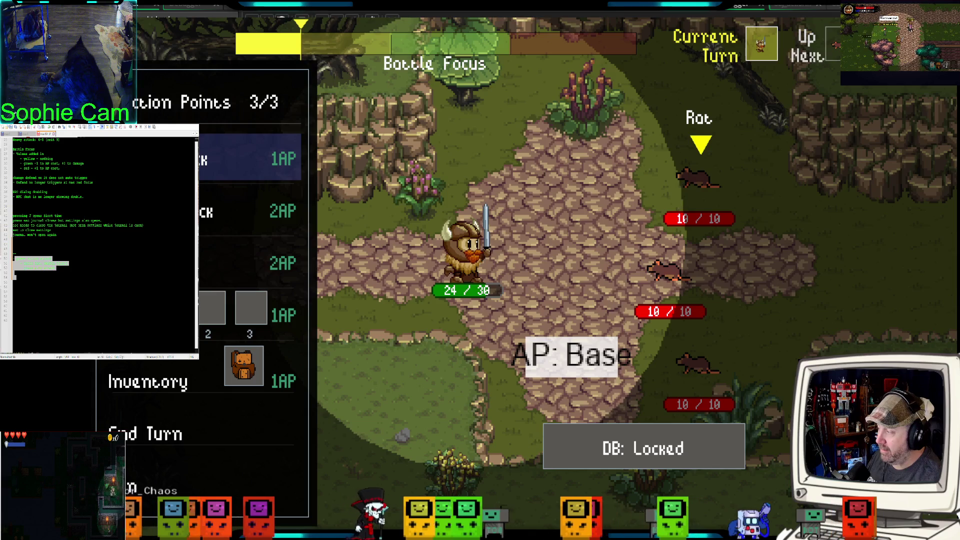
key(Return)
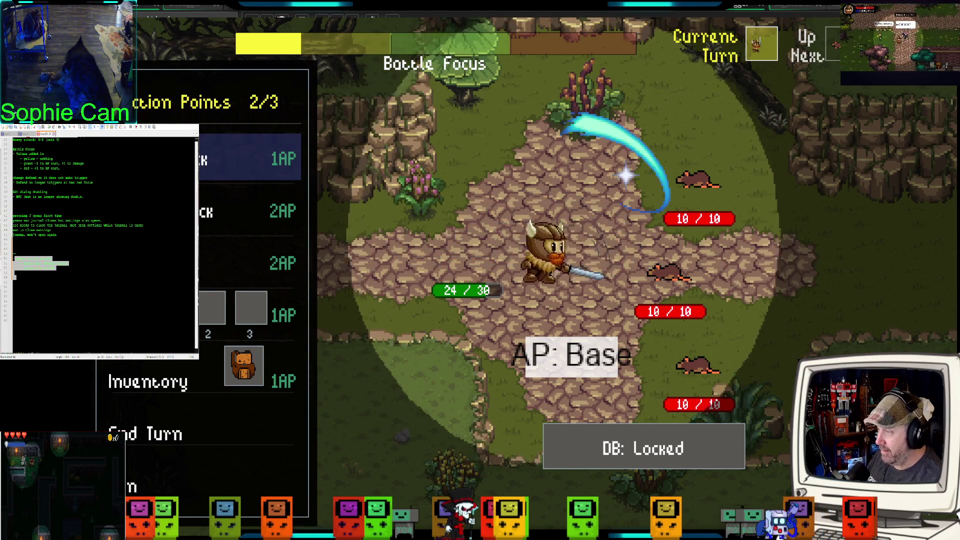
Step: Browse down the menu, then light attack the middle rat to 6/10 with the remaining points
key(Down)
key(Down)
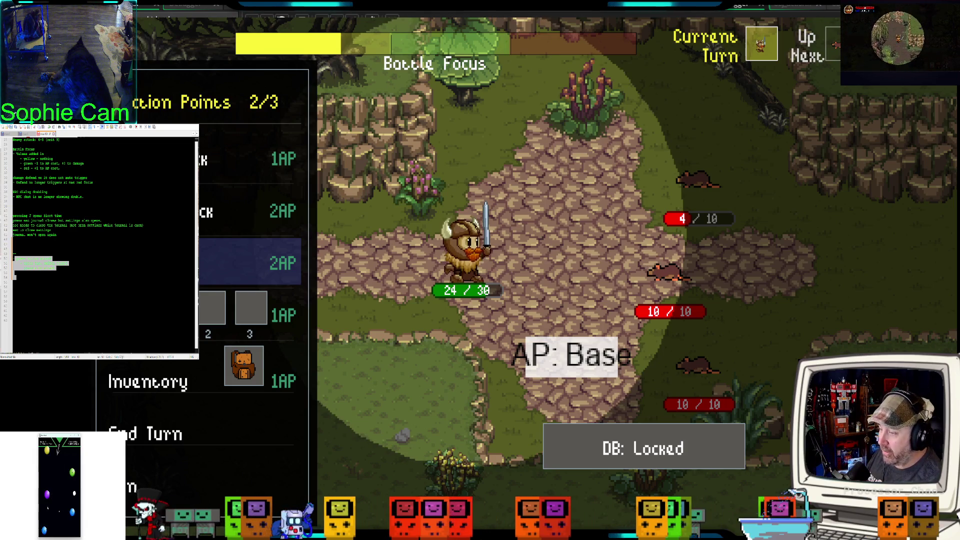
key(Down)
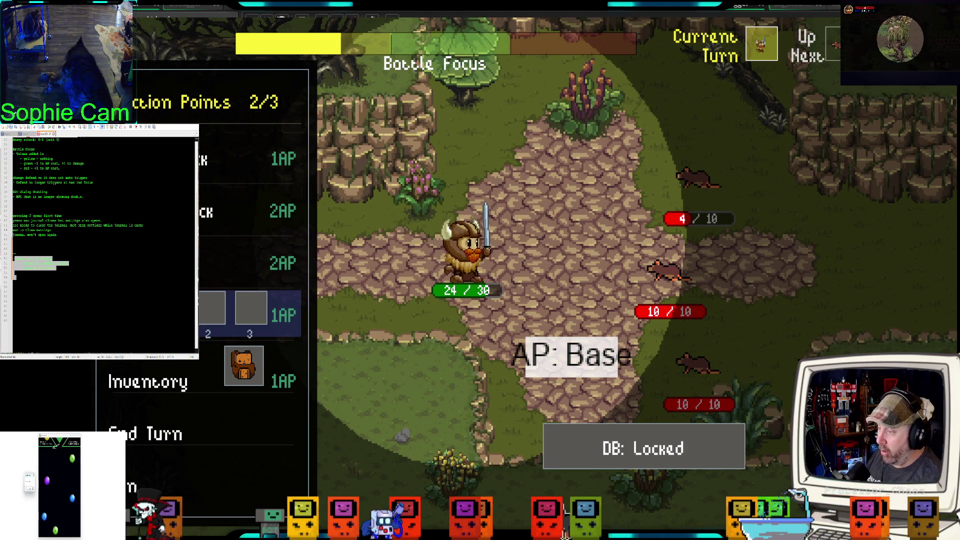
key(Down)
key(Down)
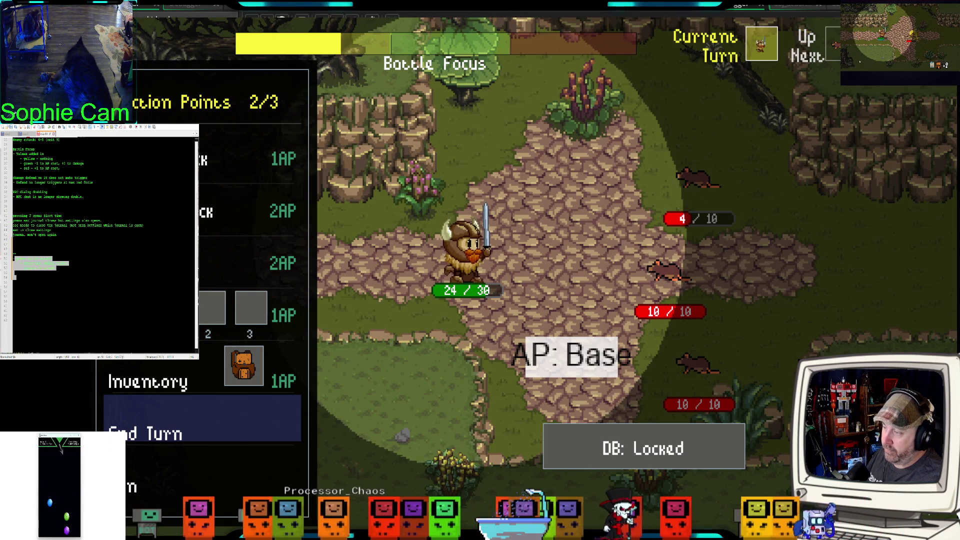
click(250, 210)
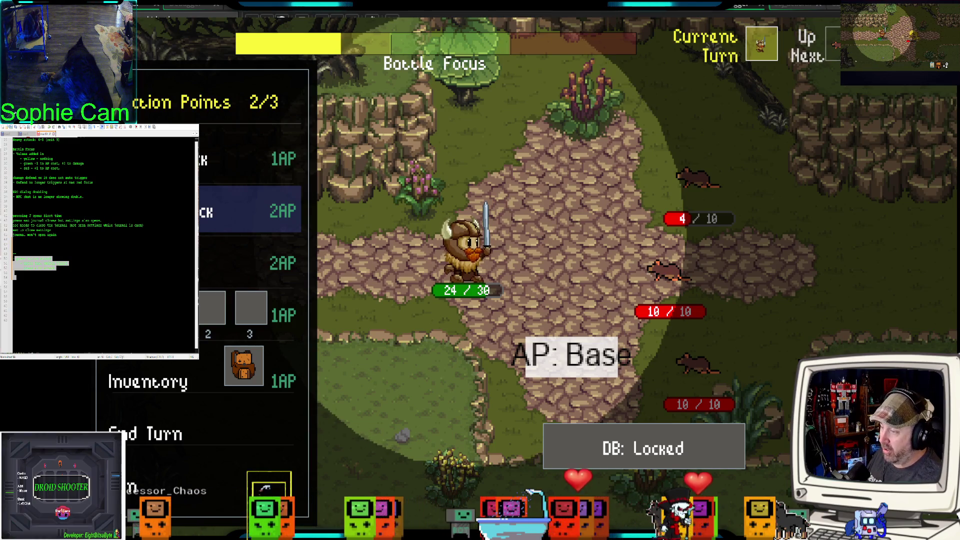
key(Up)
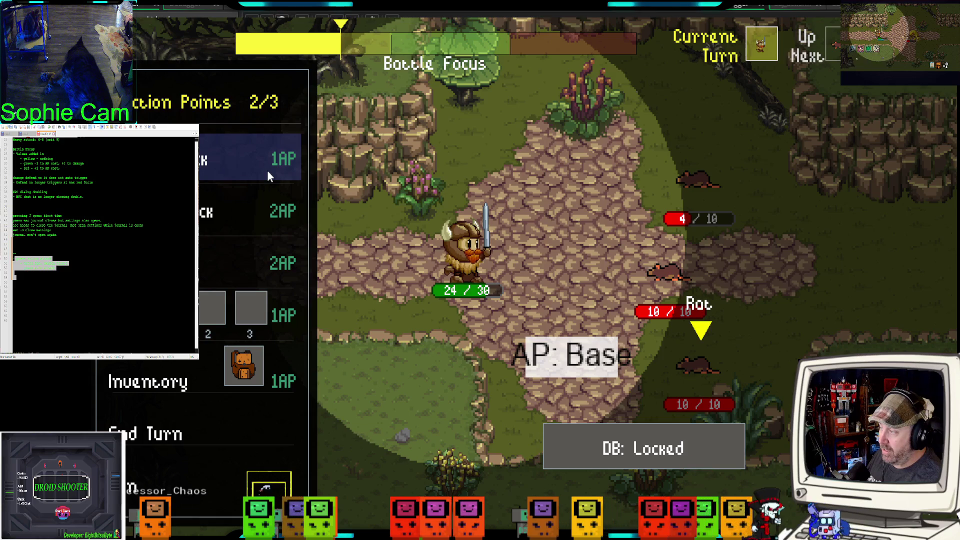
key(Up)
key(Up)
key(Up)
key(Down)
key(Down)
key(Down)
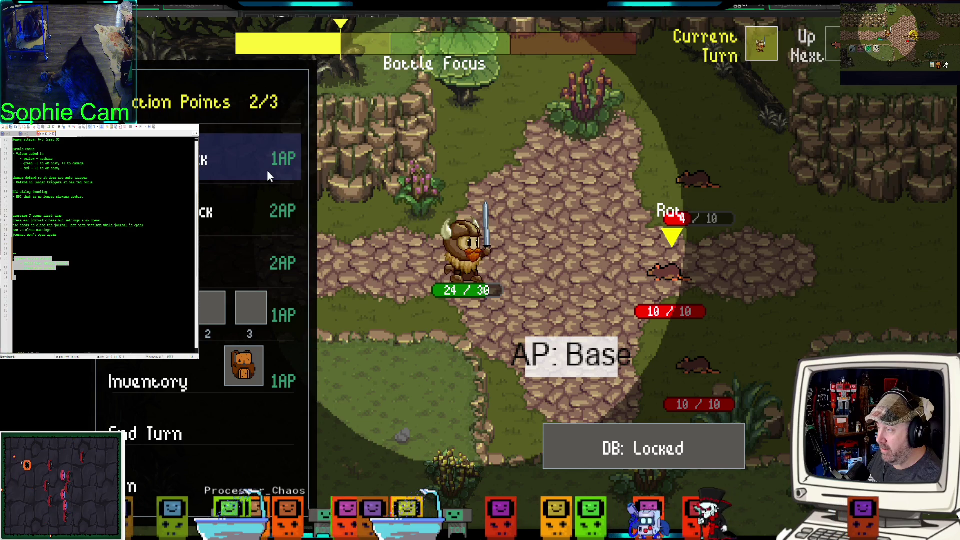
key(Return)
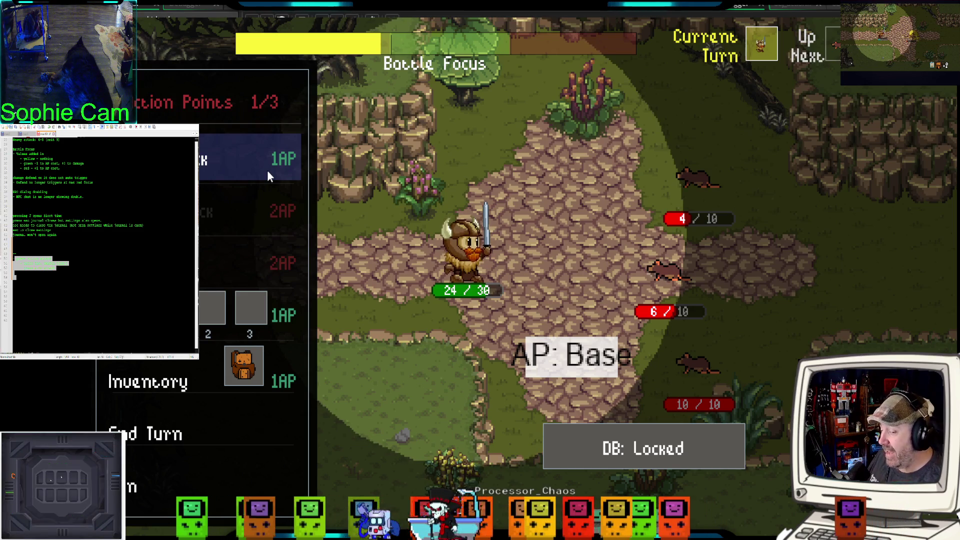
key(Return)
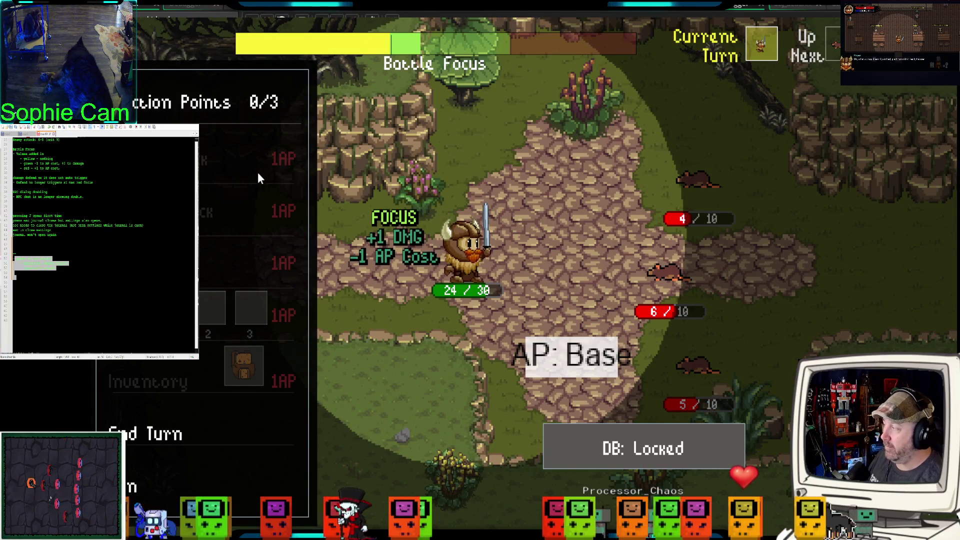
Step: Alternate attacks and End Turn over several rounds until the hero falls to 0/30 HP
click(278, 433)
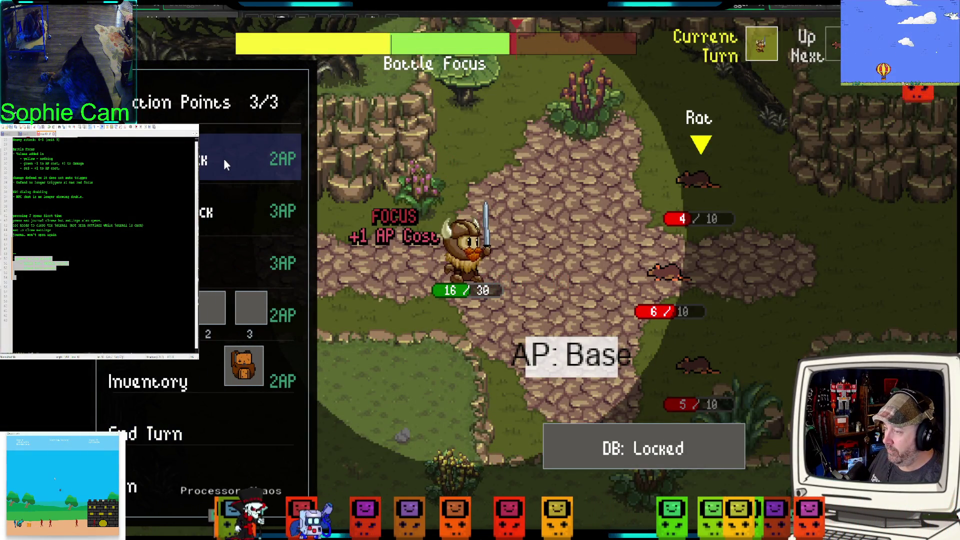
key(Return)
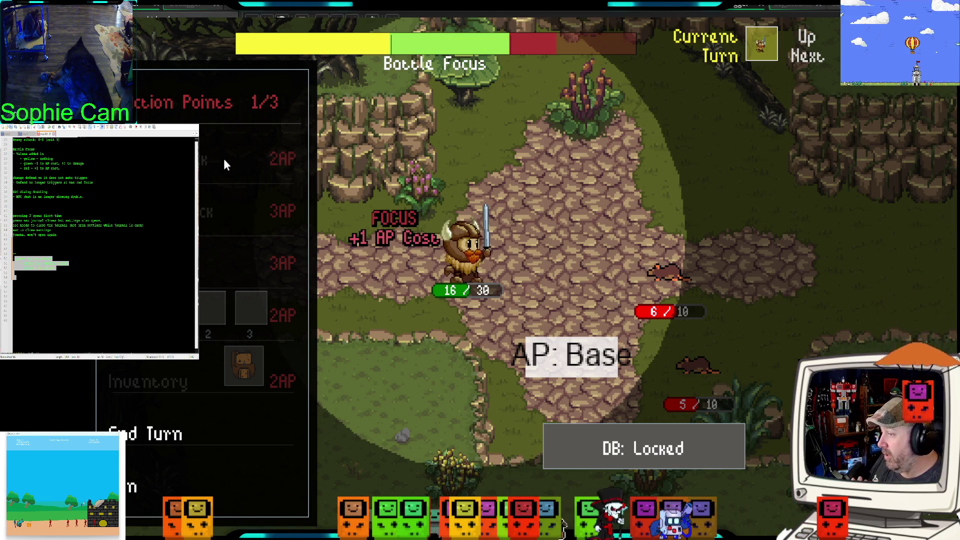
click(235, 420)
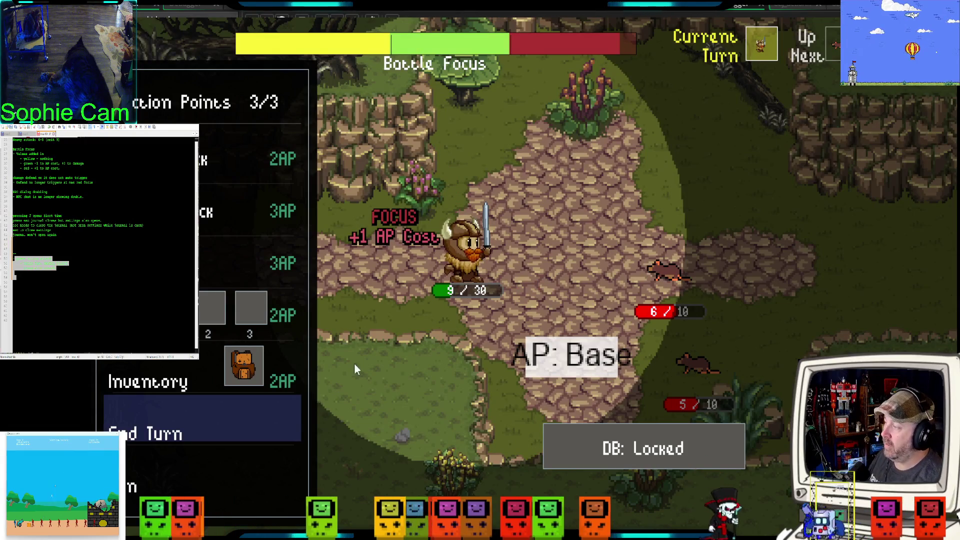
click(237, 156)
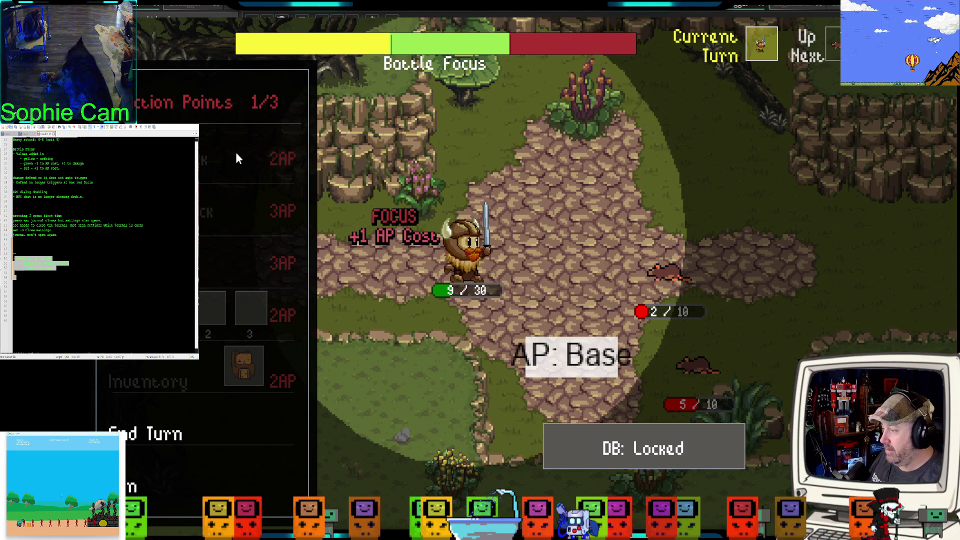
click(231, 404)
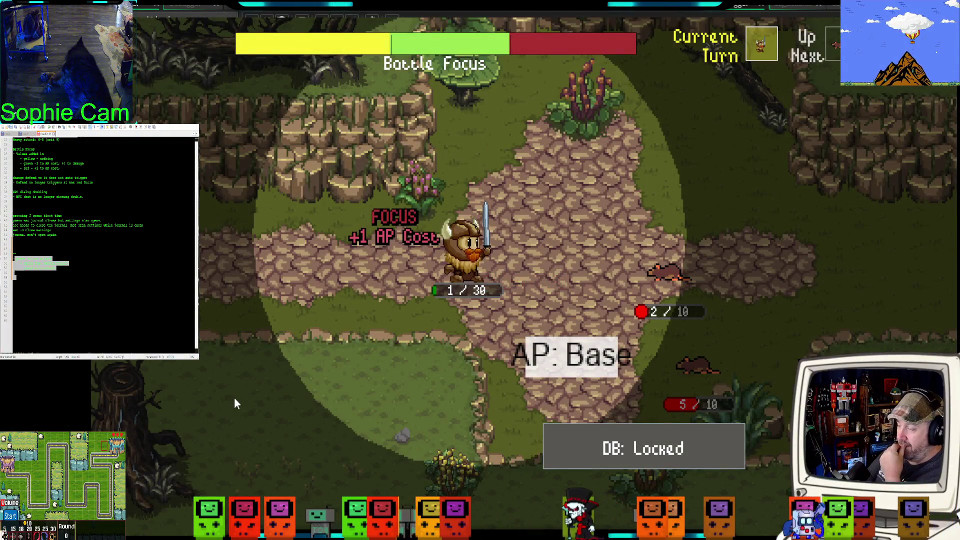
click(238, 257)
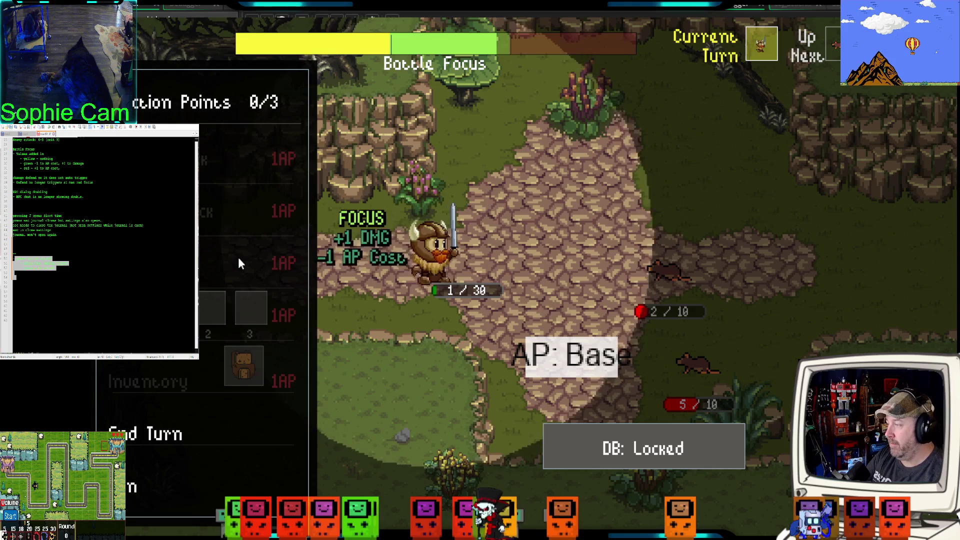
click(242, 421)
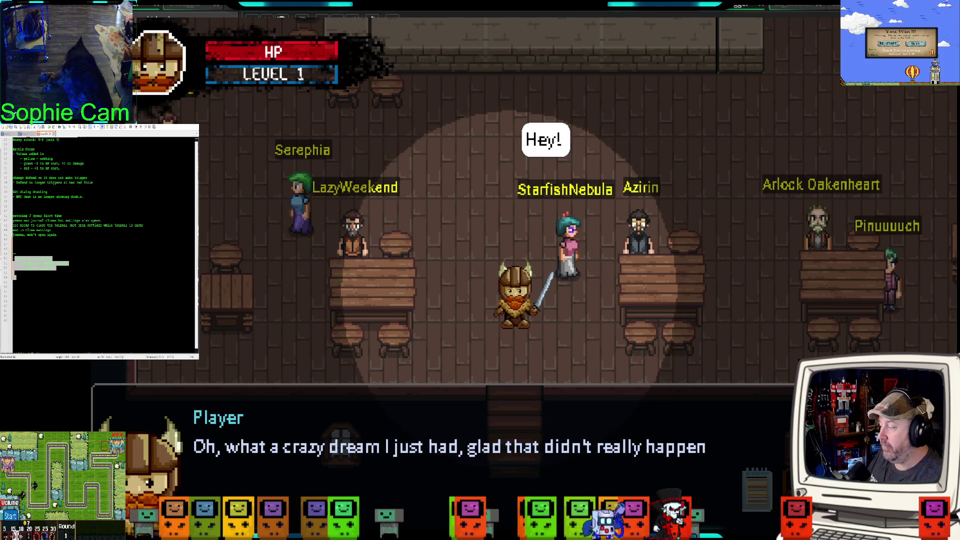
Step: Dismiss the dream dialogue and walk the hero back into the cellar to start a rat battle
click(559, 332)
key(w)
key(d)
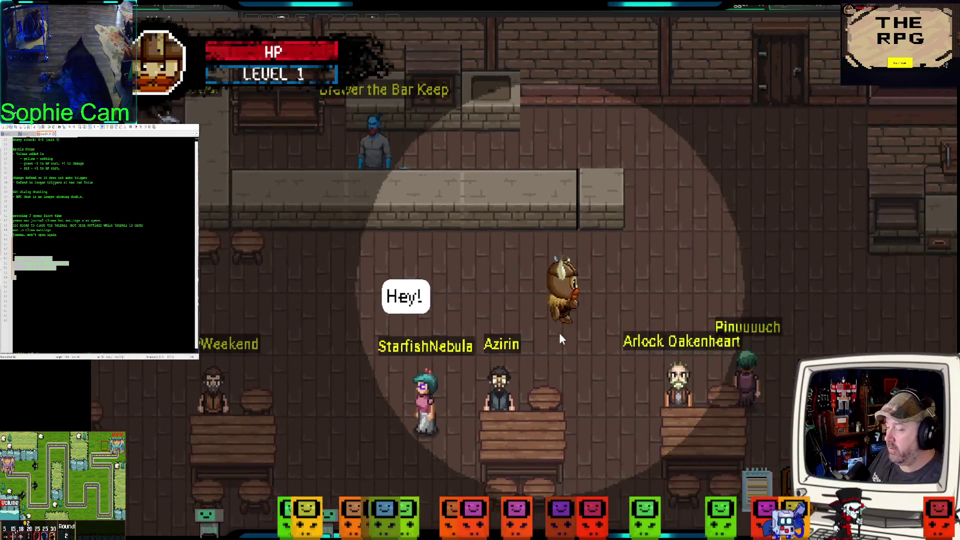
key(w)
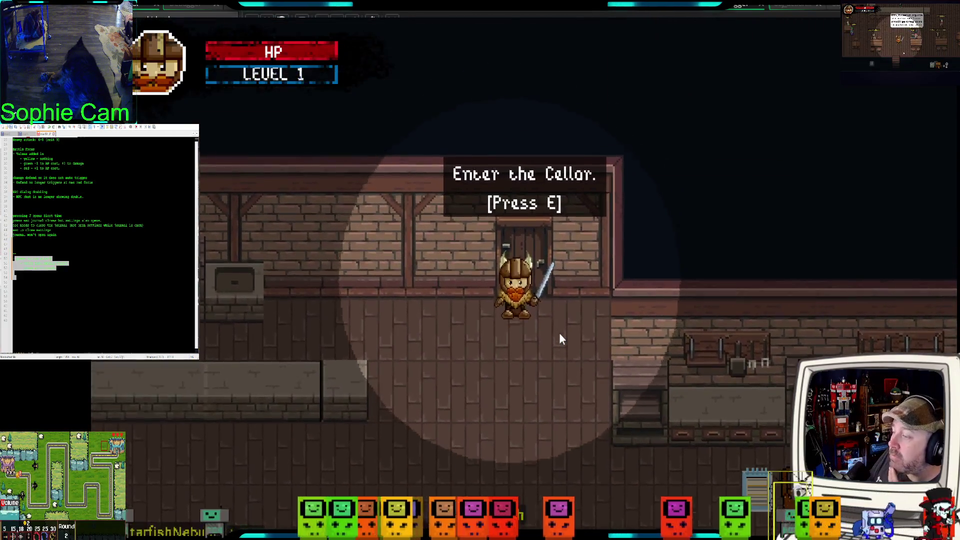
key(e)
key(s)
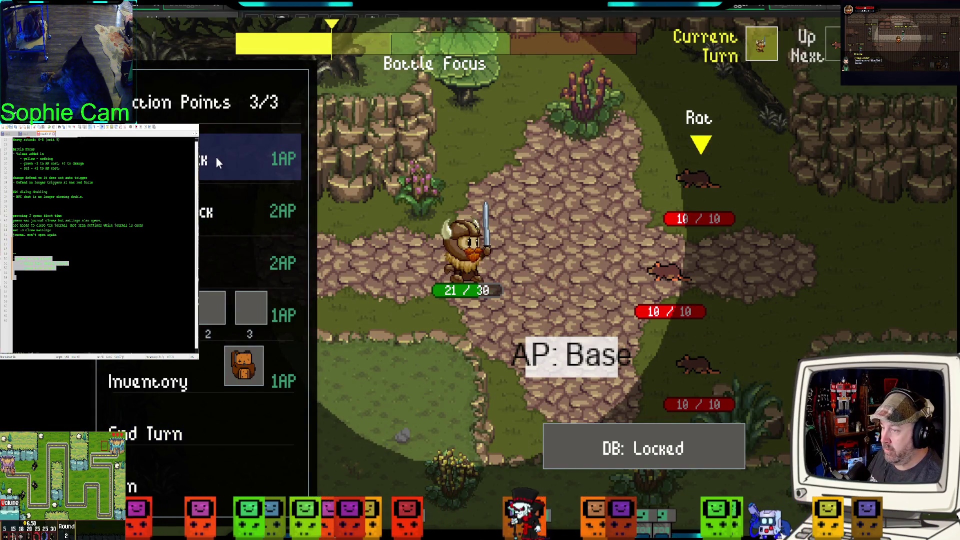
Step: Attack the rats over two turns, including a 2AP attack, ending each turn
click(216, 157)
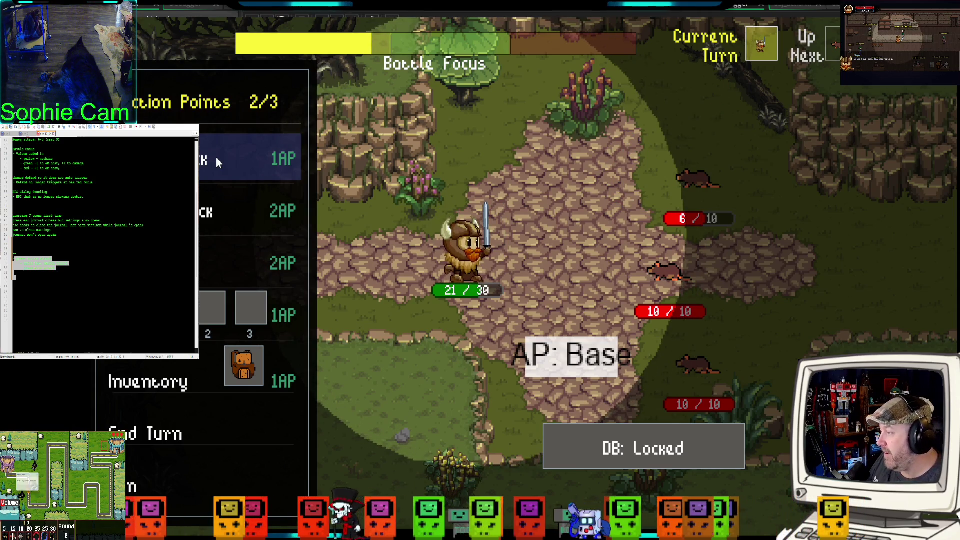
click(216, 157)
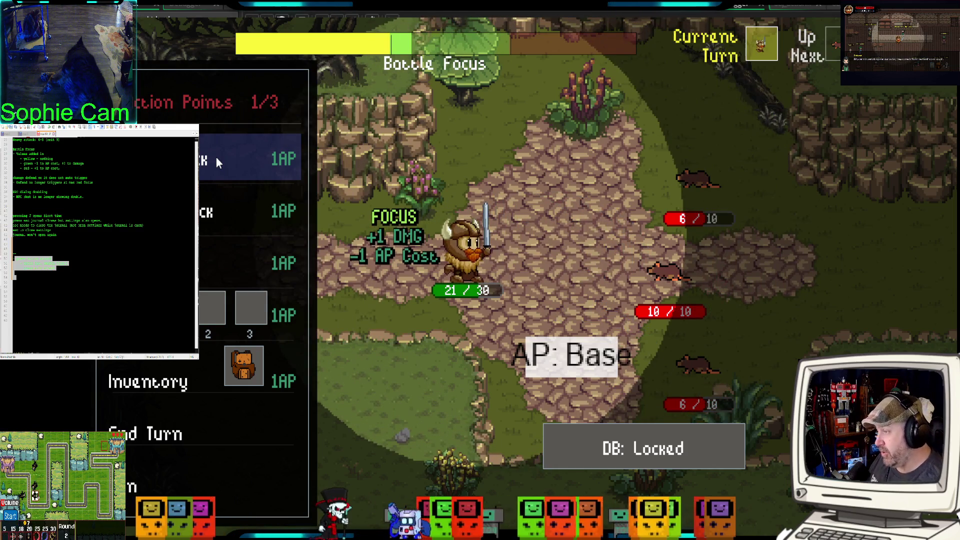
click(216, 158)
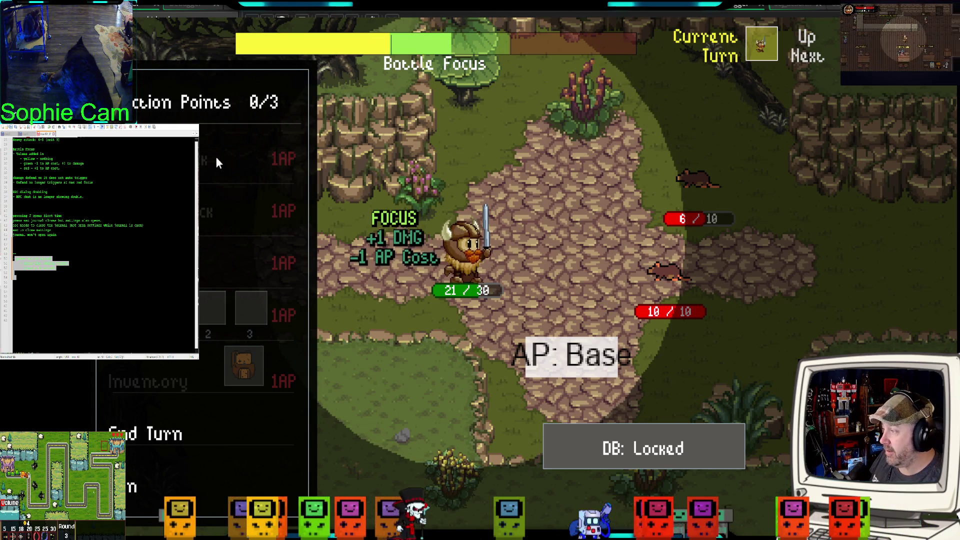
click(167, 406)
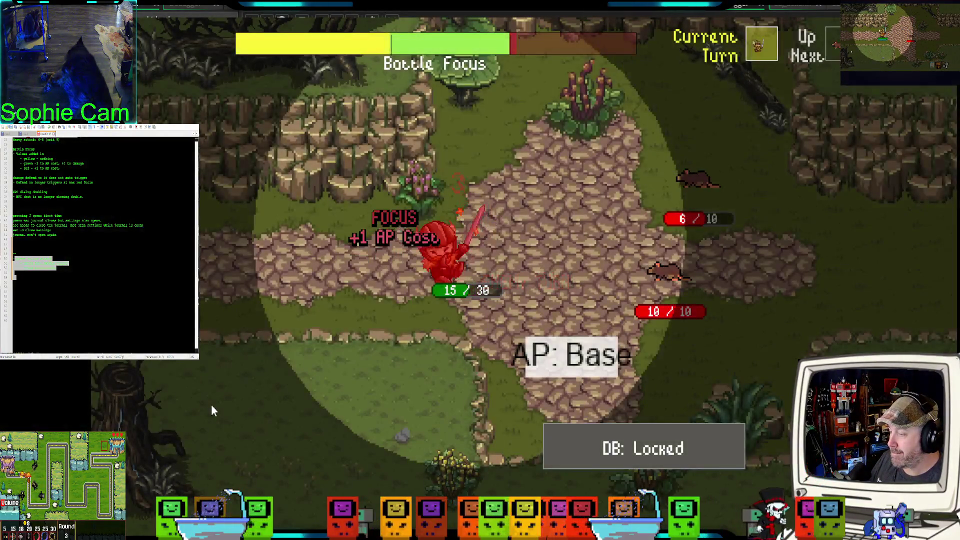
click(217, 166)
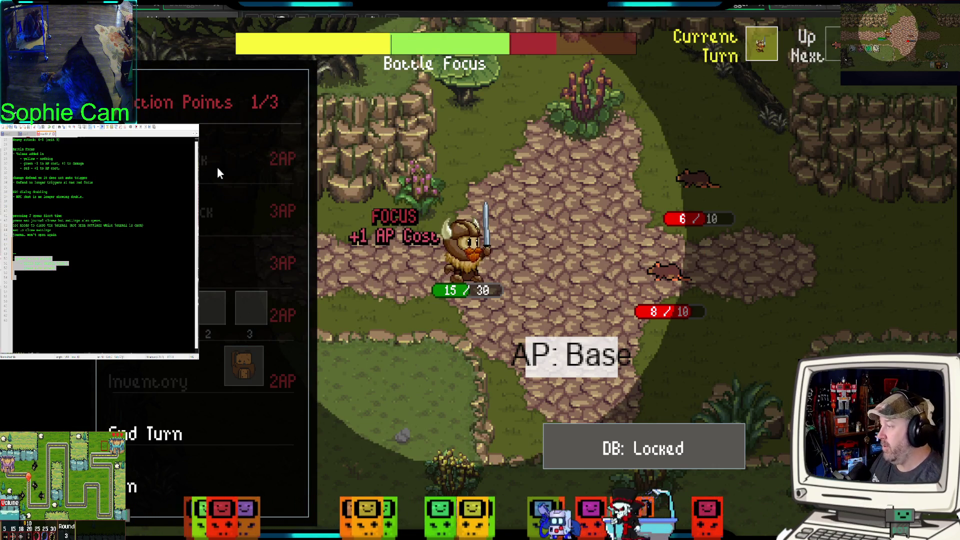
click(208, 419)
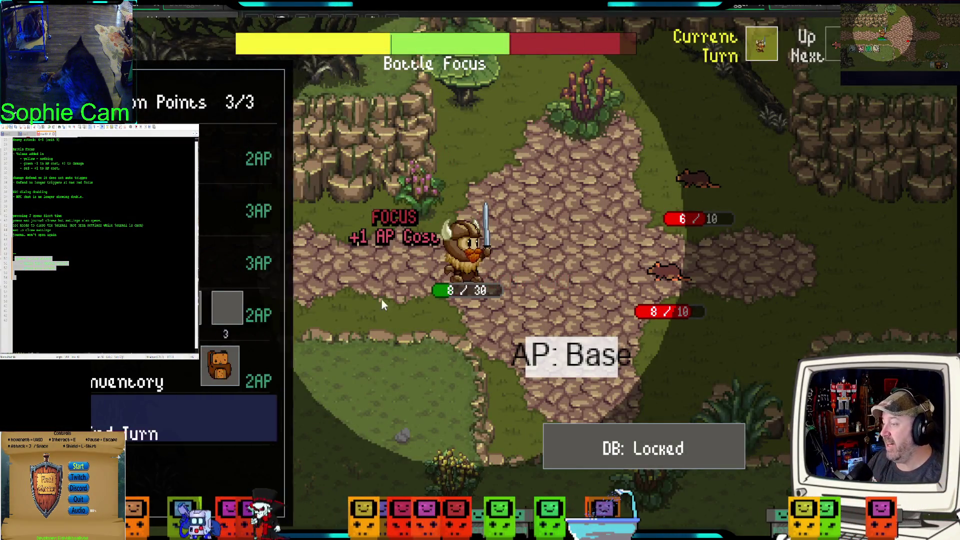
Step: Hit a rat with the 2AP attack over two more turns, leaving the hero at 1/30 HP
click(226, 169)
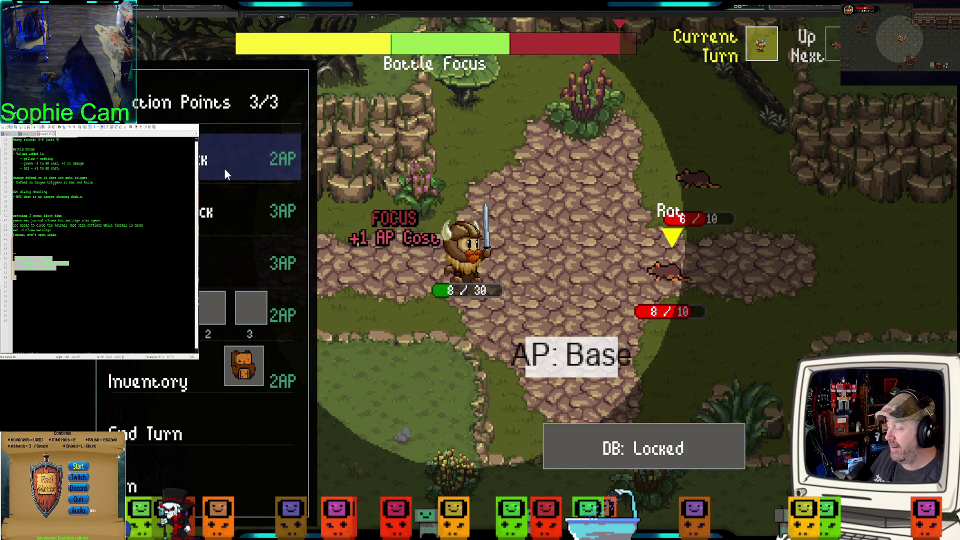
click(223, 168)
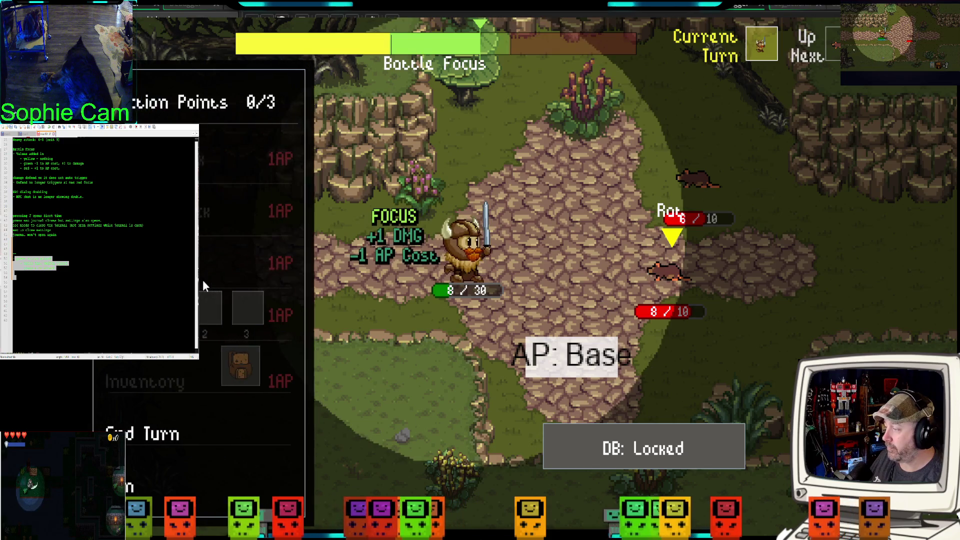
click(210, 420)
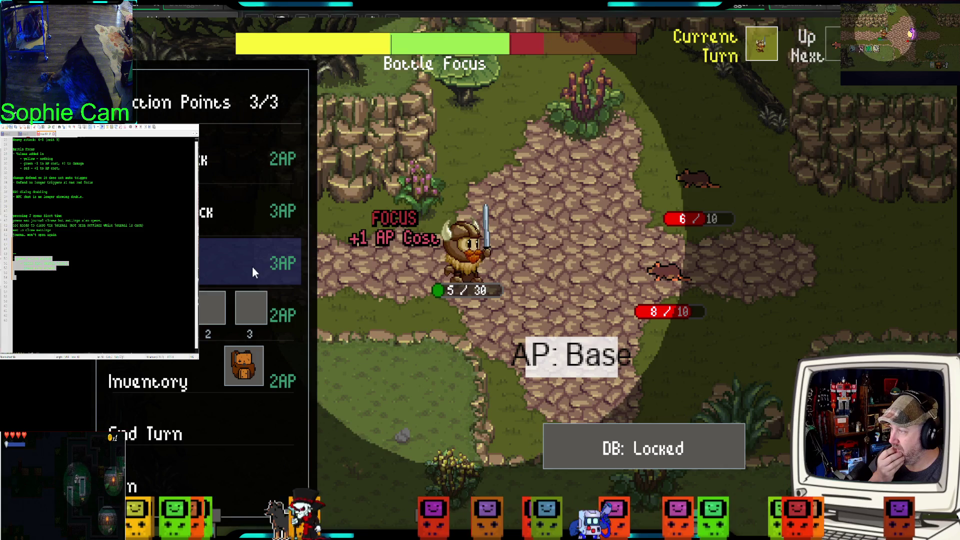
click(226, 166)
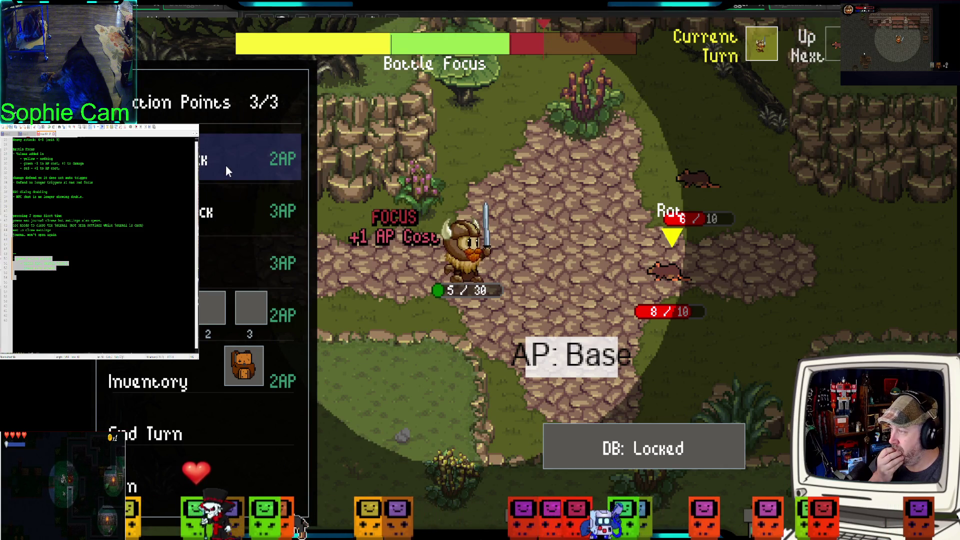
key(Return)
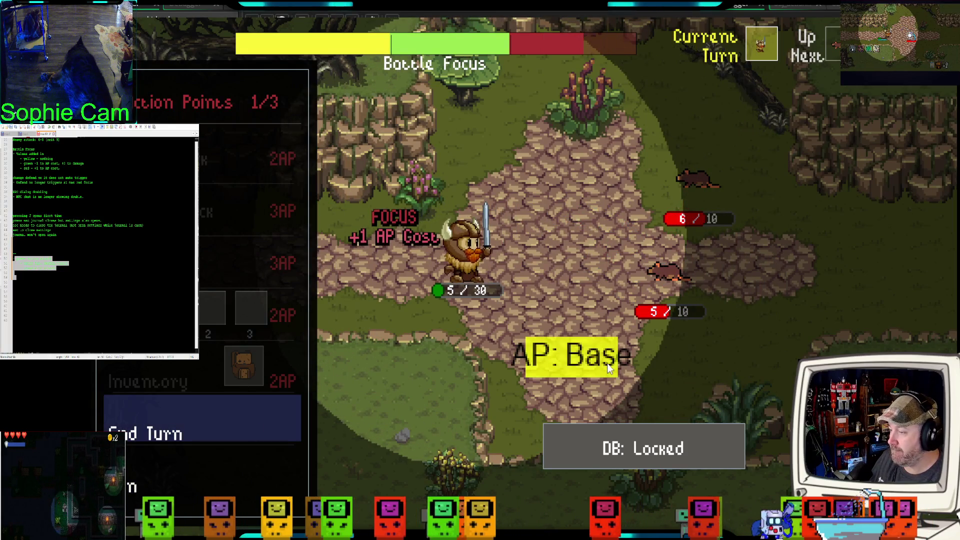
click(214, 422)
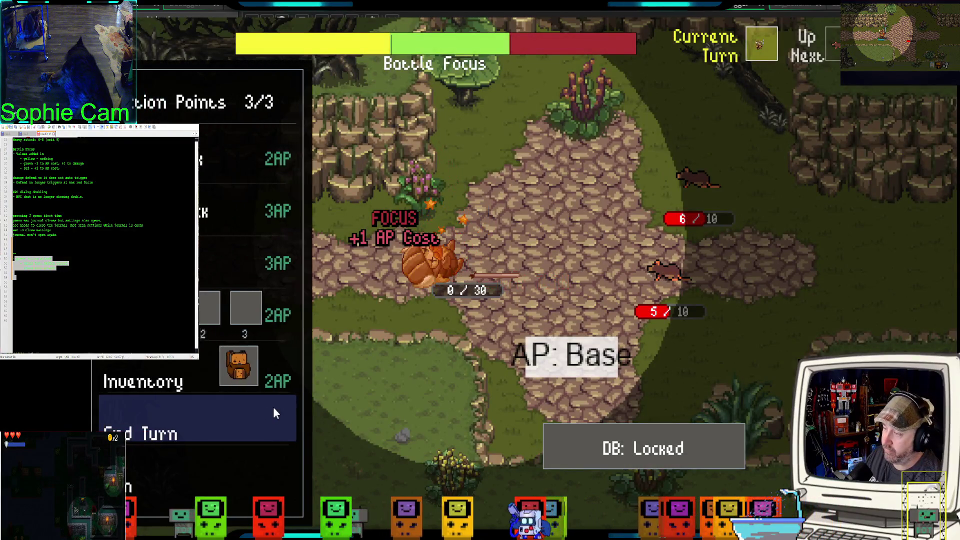
Step: End the turn, get through the tavern dream dialogue, and walk into a fresh 10/10 rat battle
click(273, 413)
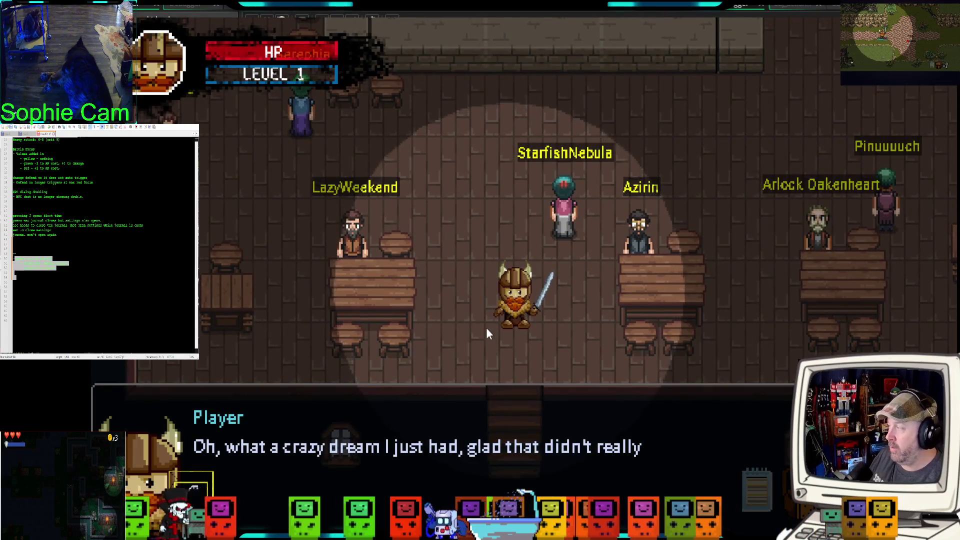
click(486, 328)
key(w)
key(d)
key(w)
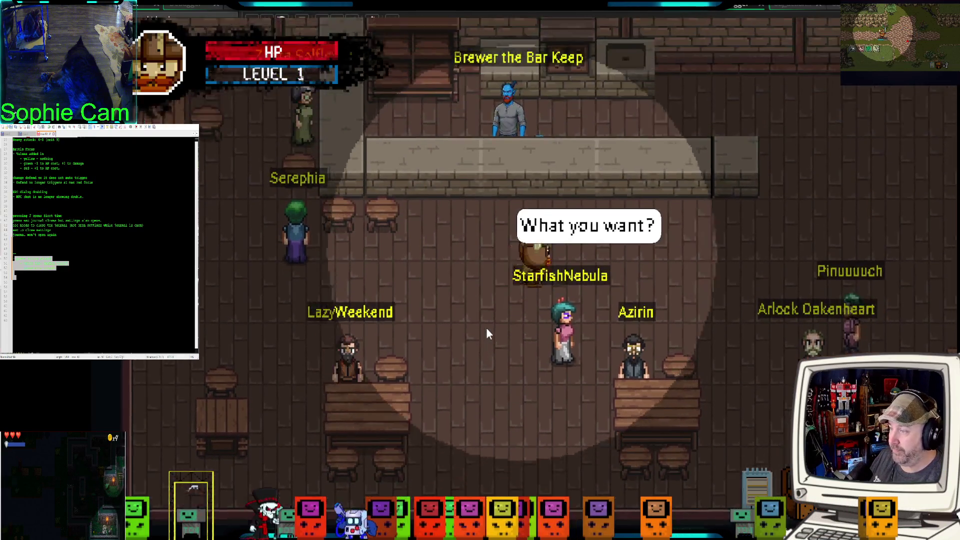
key(w)
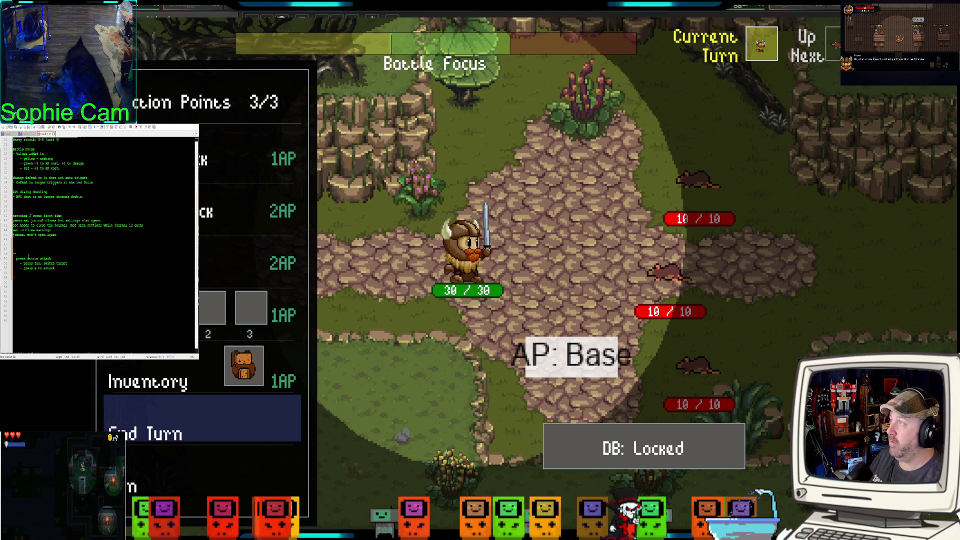
Step: Add a new attack note line ending 'tab to select enemy. E to attack'
key(Return)
text(-)
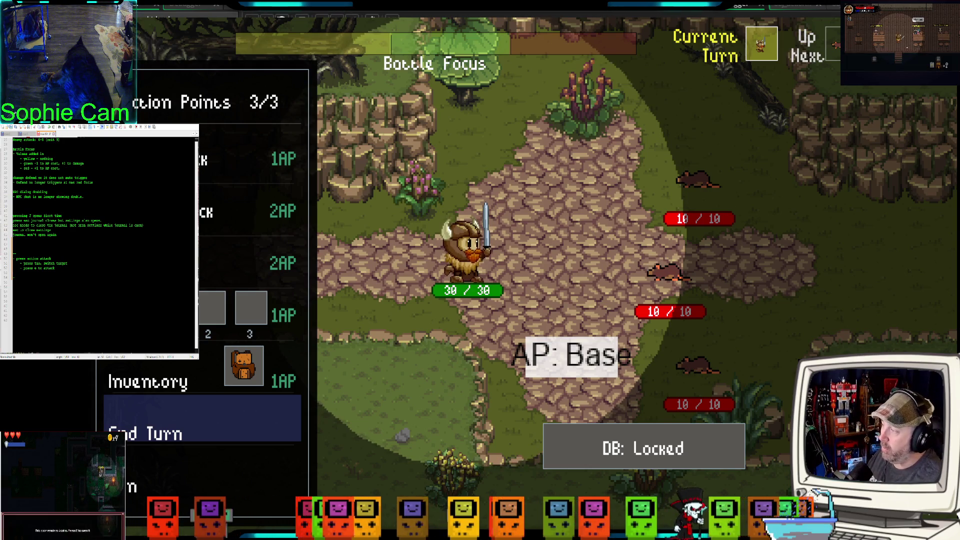
text(1)
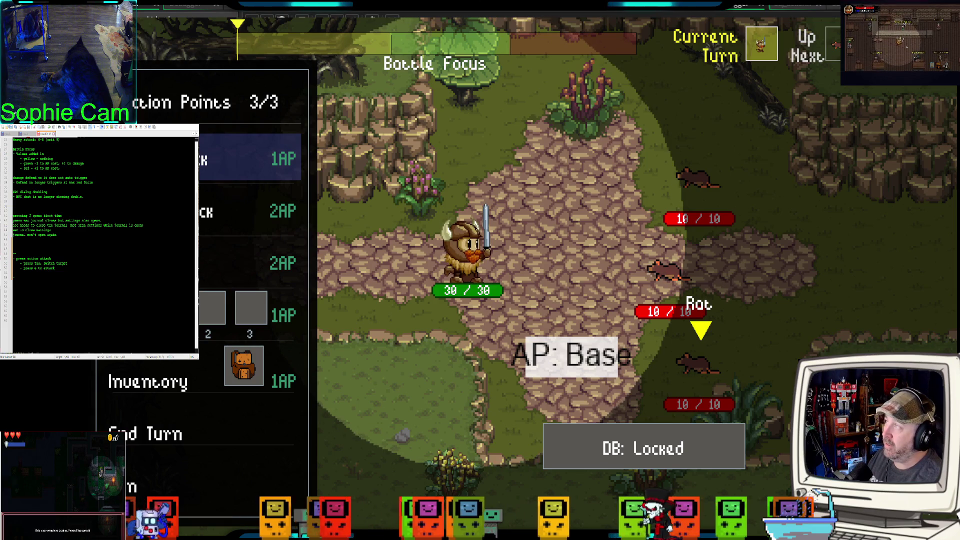
text(pres)
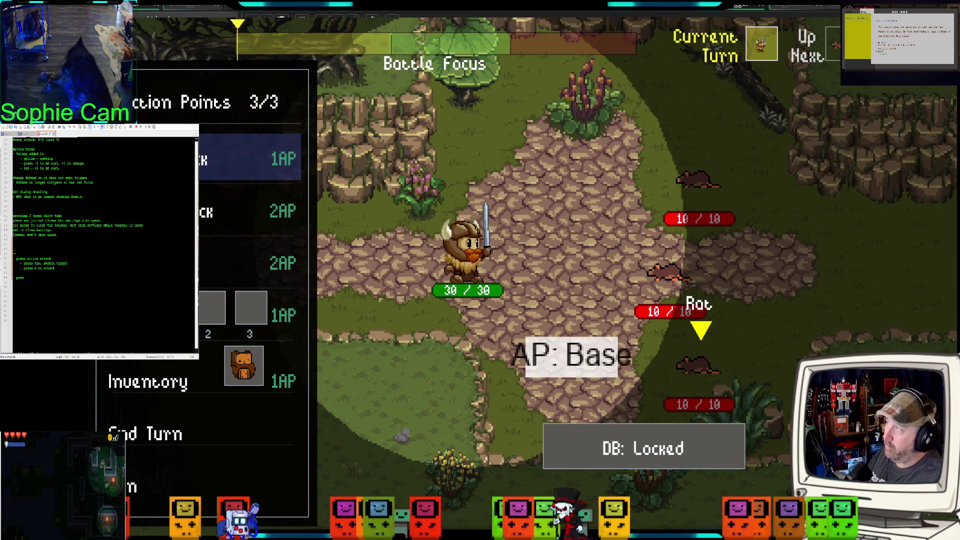
key(BackSpace)
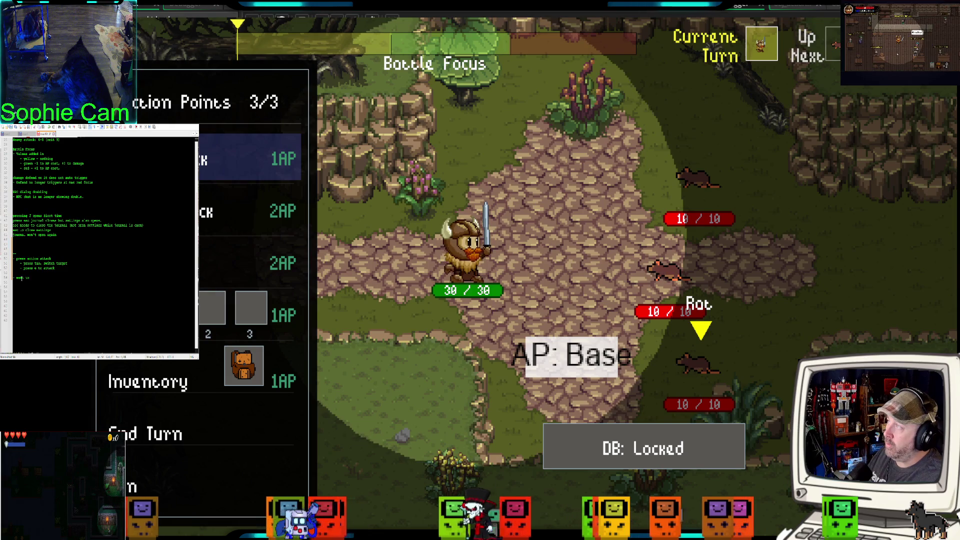
text( pre)
text(e)
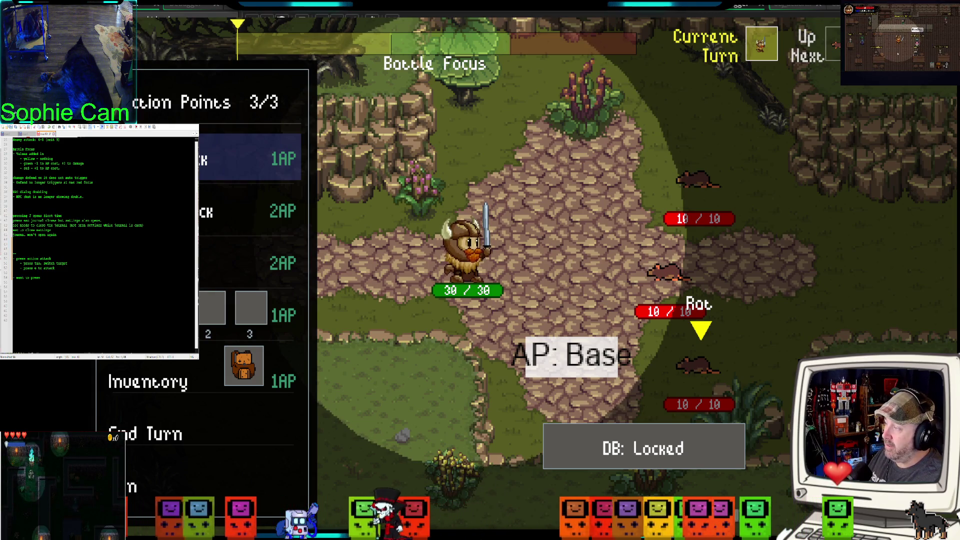
text(ttack)
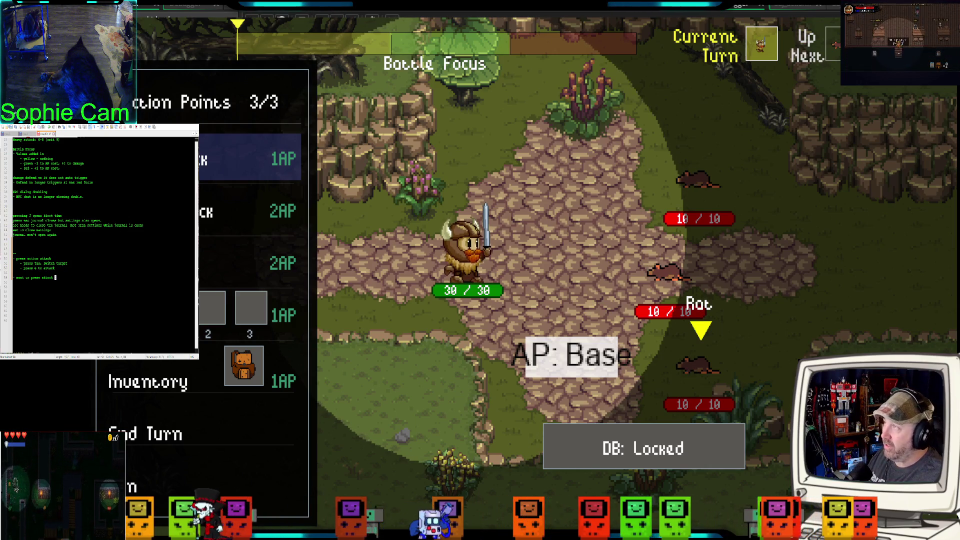
text((light or h)
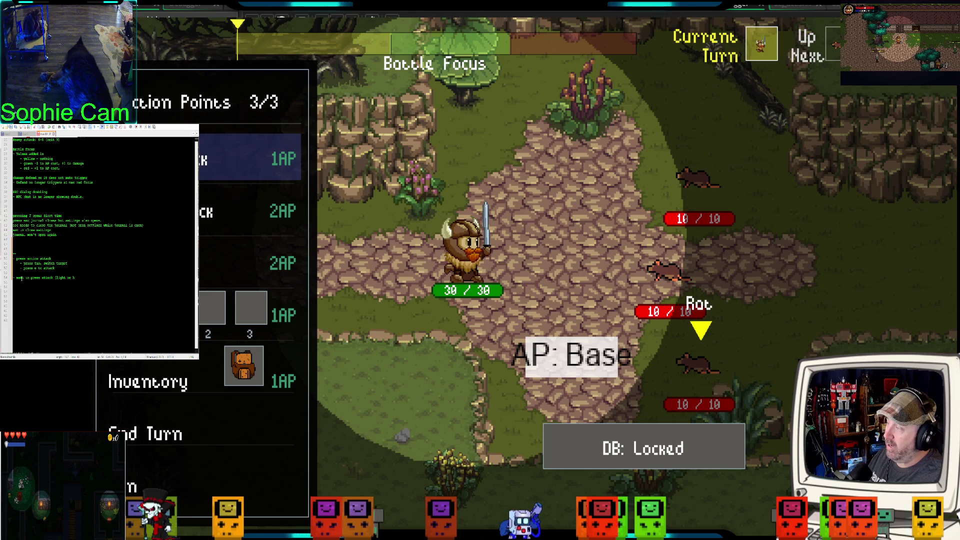
text(),)
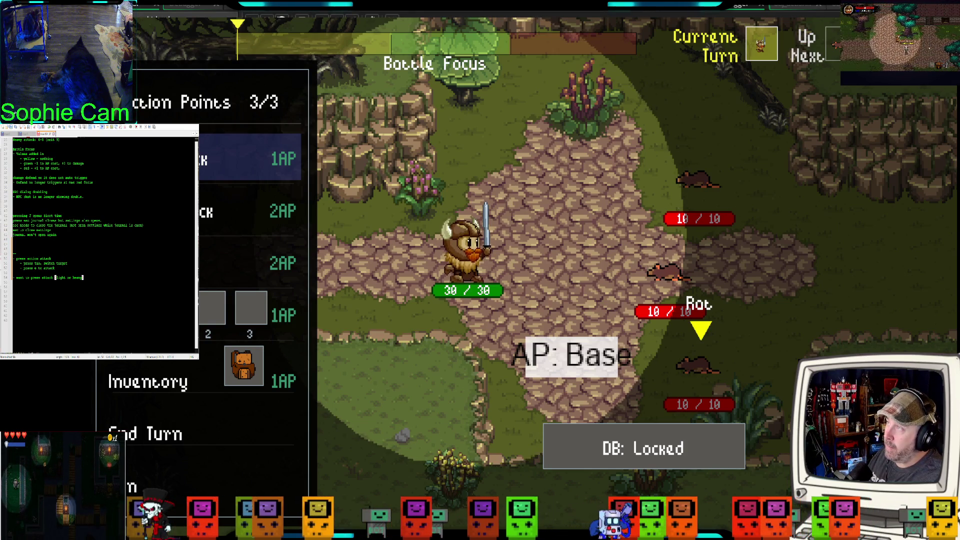
text( select)
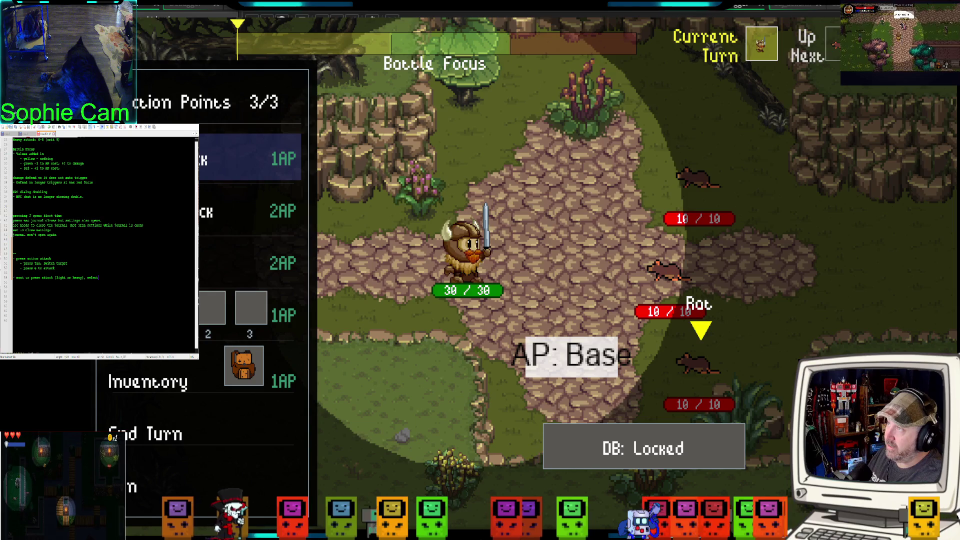
key(BackSpace)
key(BackSpace)
key(BackSpace)
key(BackSpace)
key(BackSpace)
key(BackSpace)
text(tab)
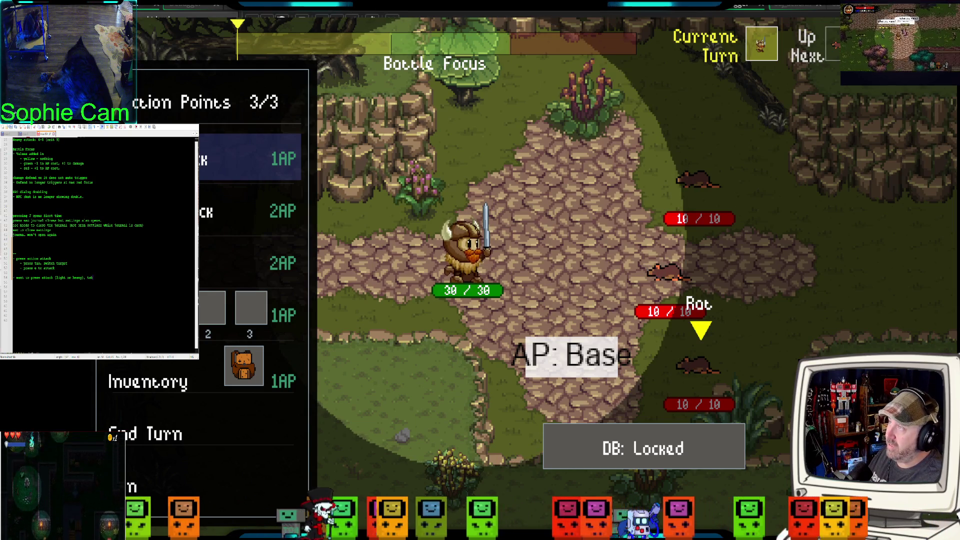
text( to select)
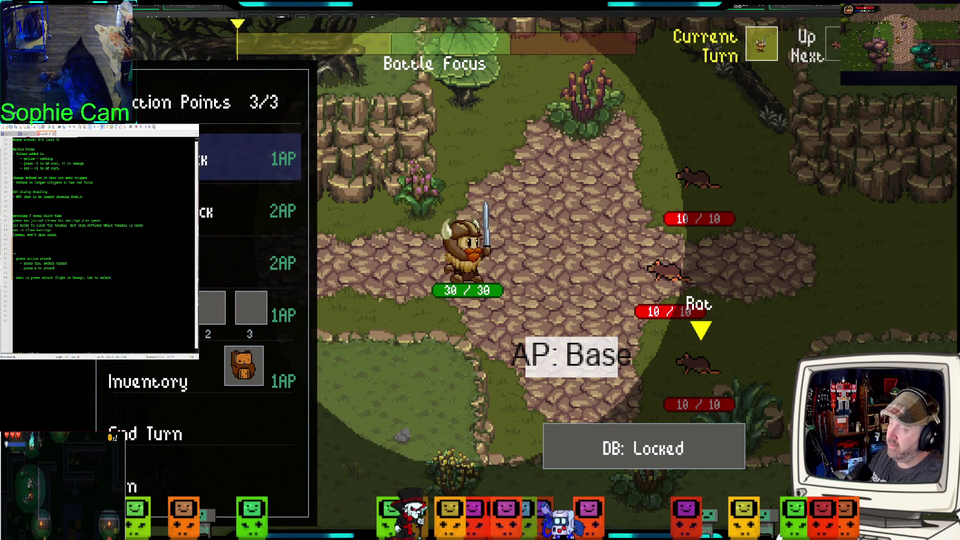
text( enemy. E )
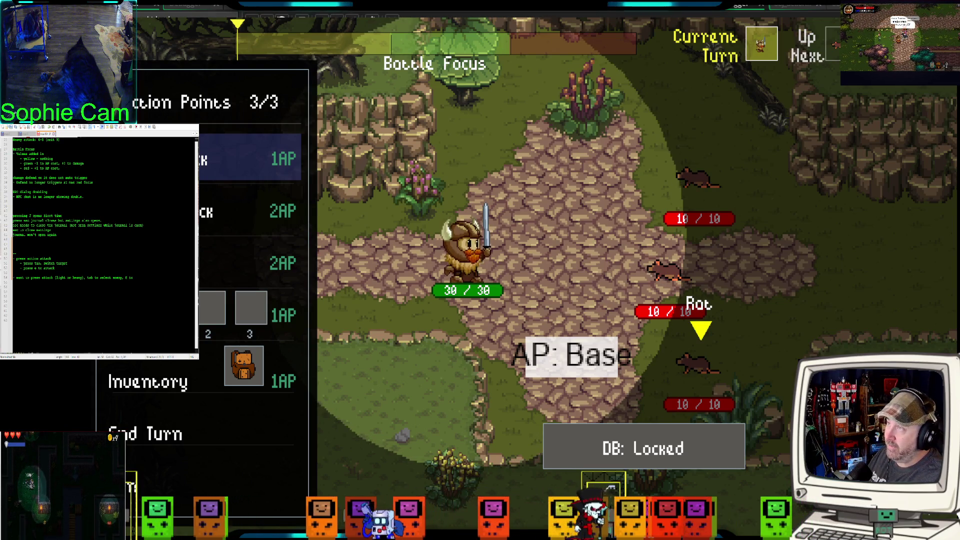
text(to attack.)
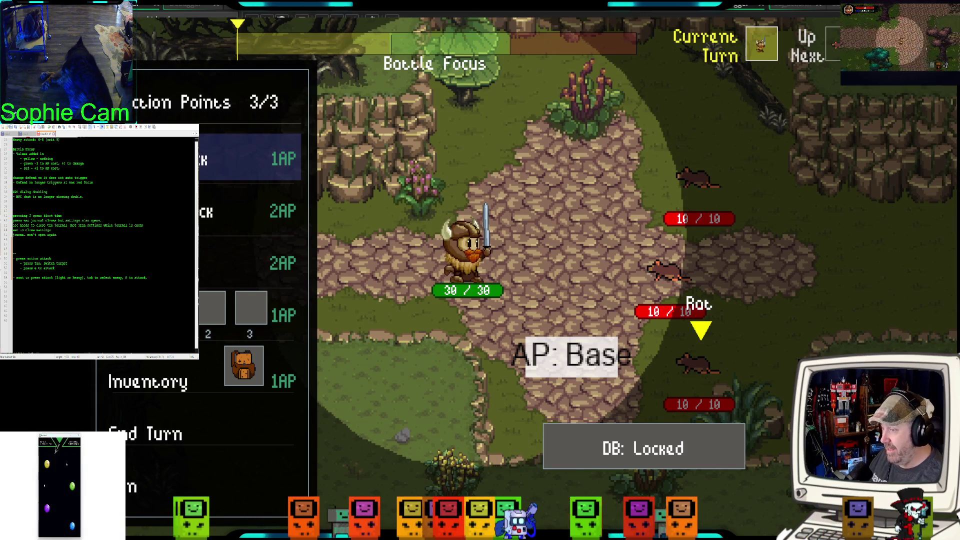
Step: Tab-target the middle rat and attack with E, cutting it to 7/10, then note that Tab cycles enemies
key(Down)
key(Down)
key(Up)
key(Up)
key(Down)
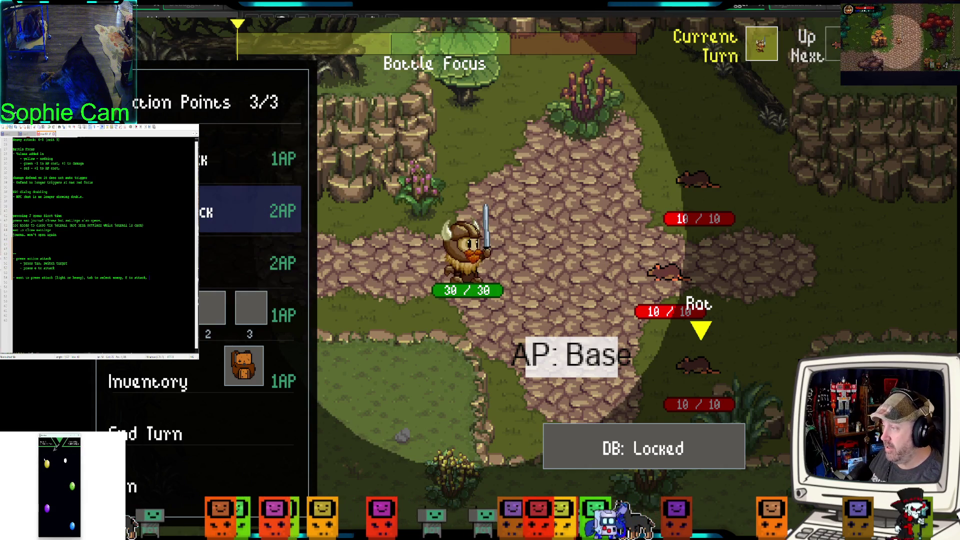
key(Up)
key(Down)
key(Tab)
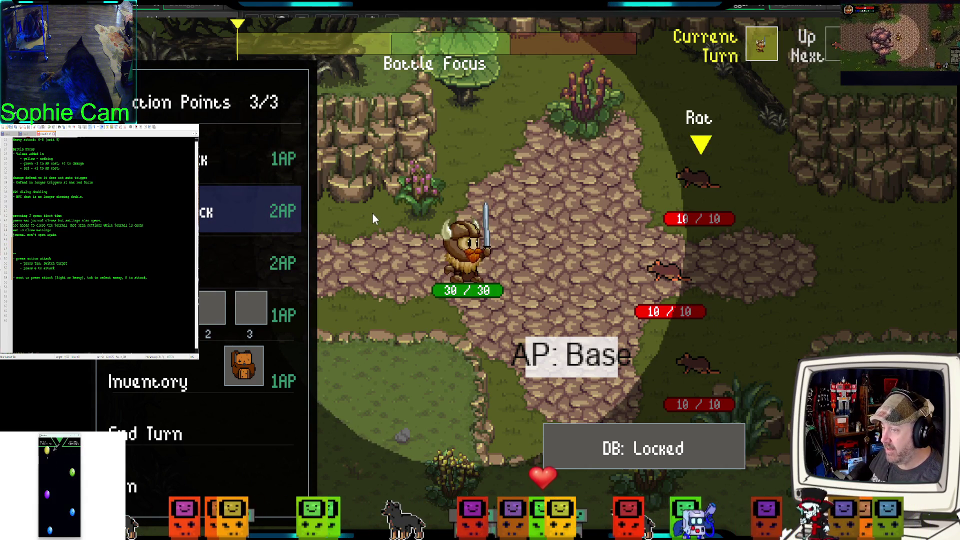
key(Tab)
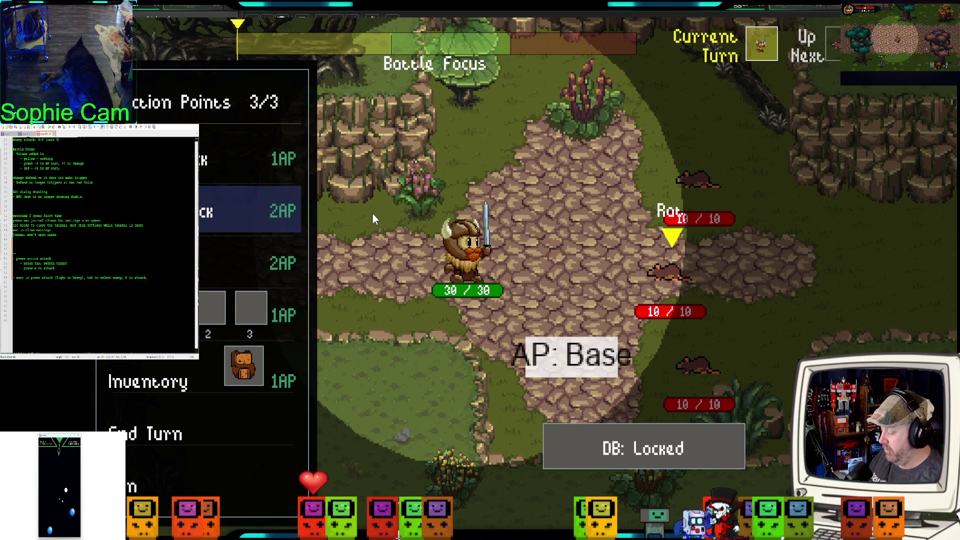
key(e)
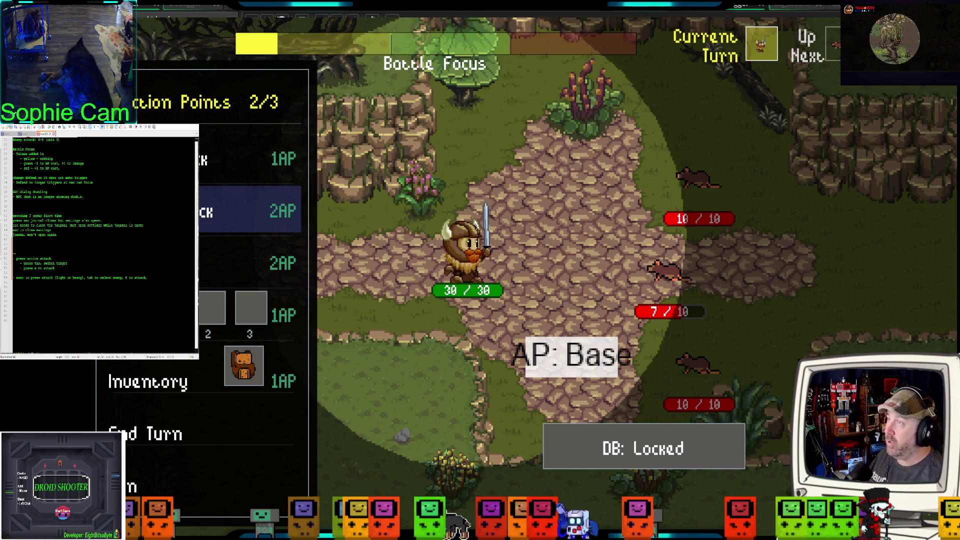
text( press tab)
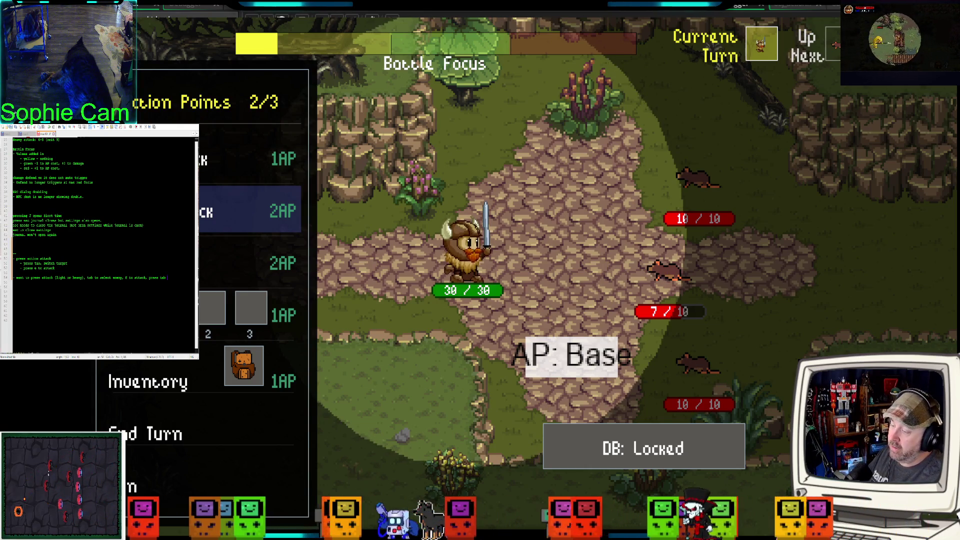
text( to cycle through enemies)
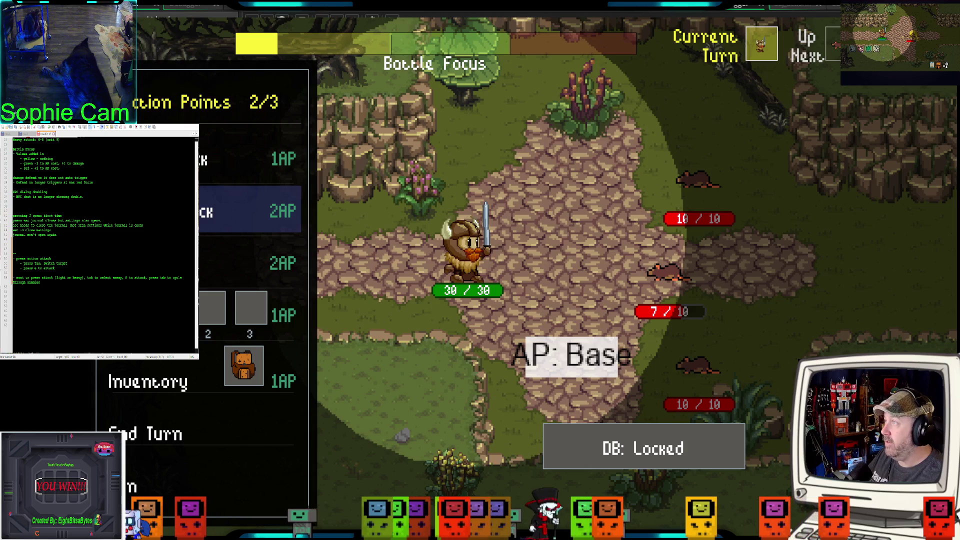
text(,)
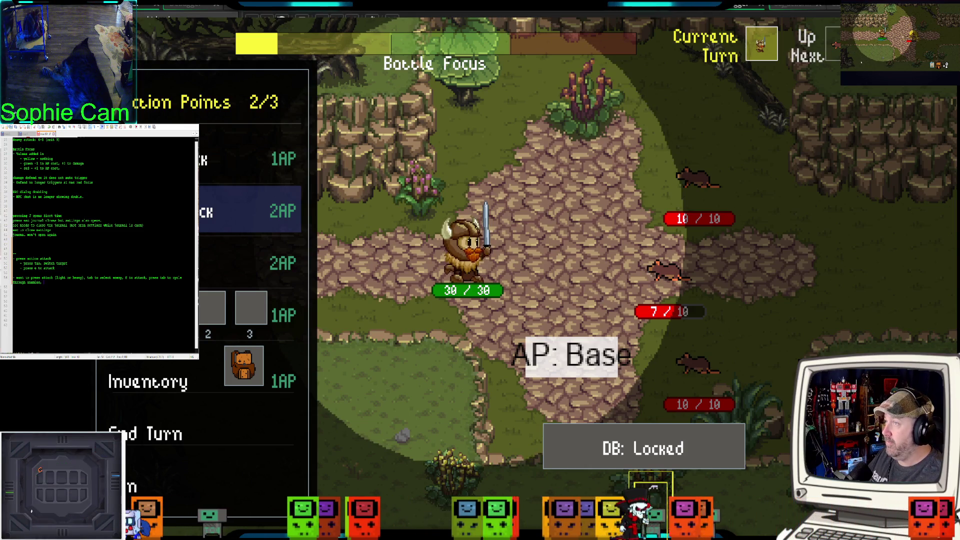
text( an)
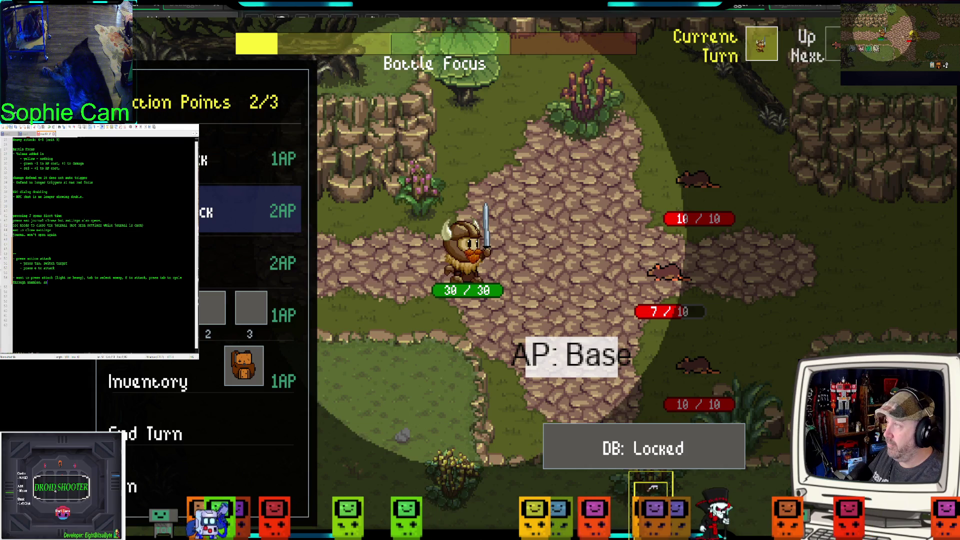
text(d press E to)
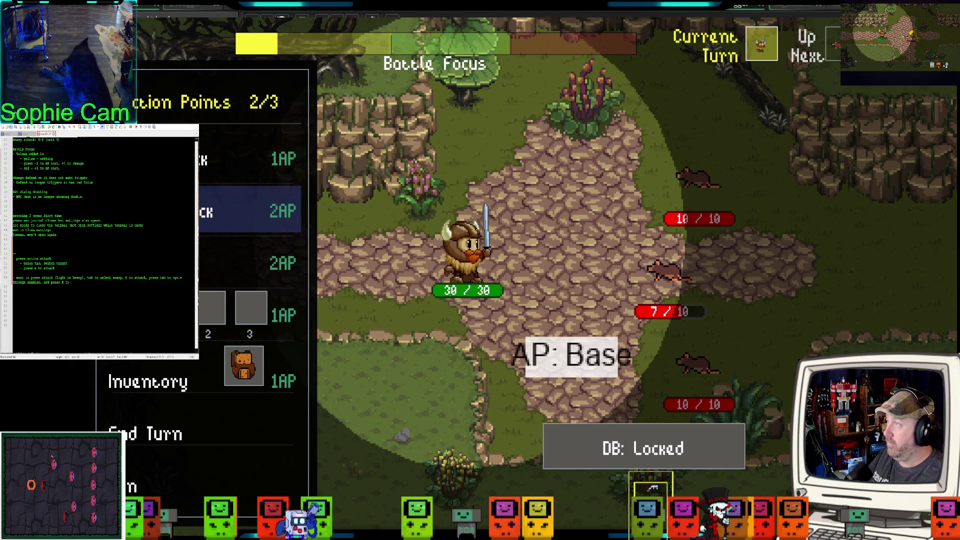
text( attack again.)
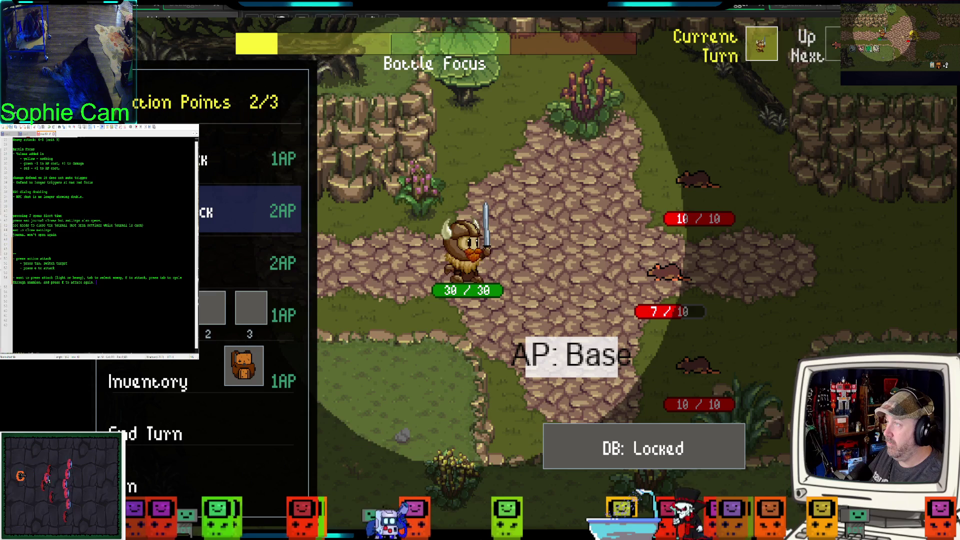
text( wi)
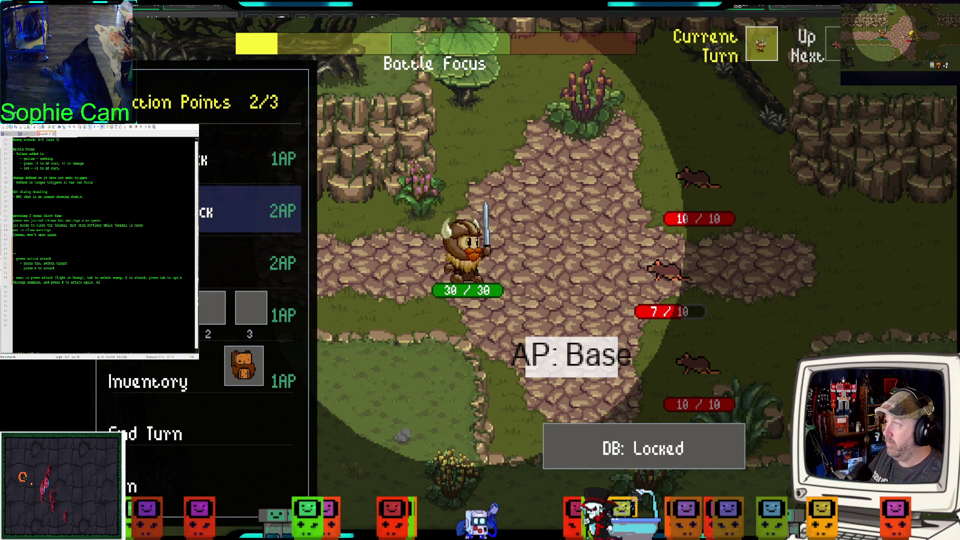
text(th out reclick)
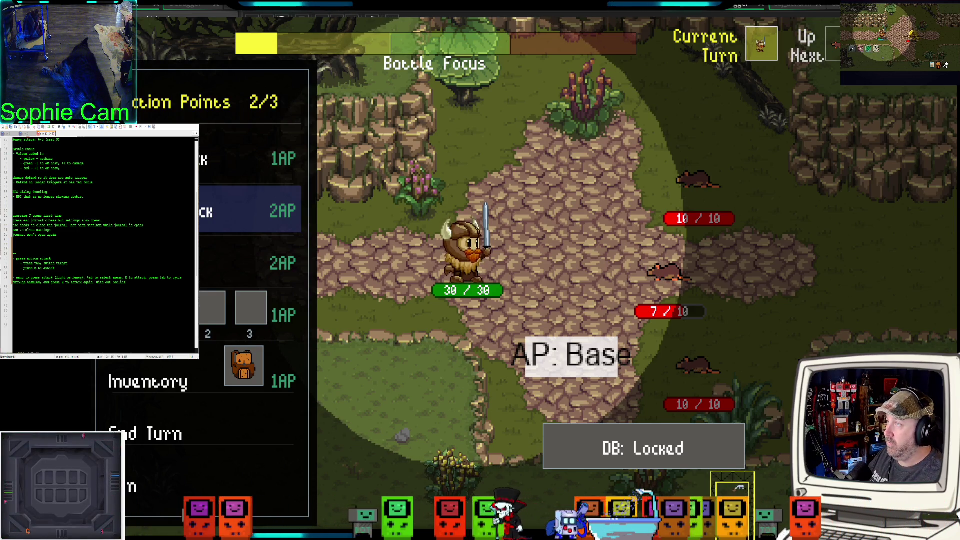
text(ing i)
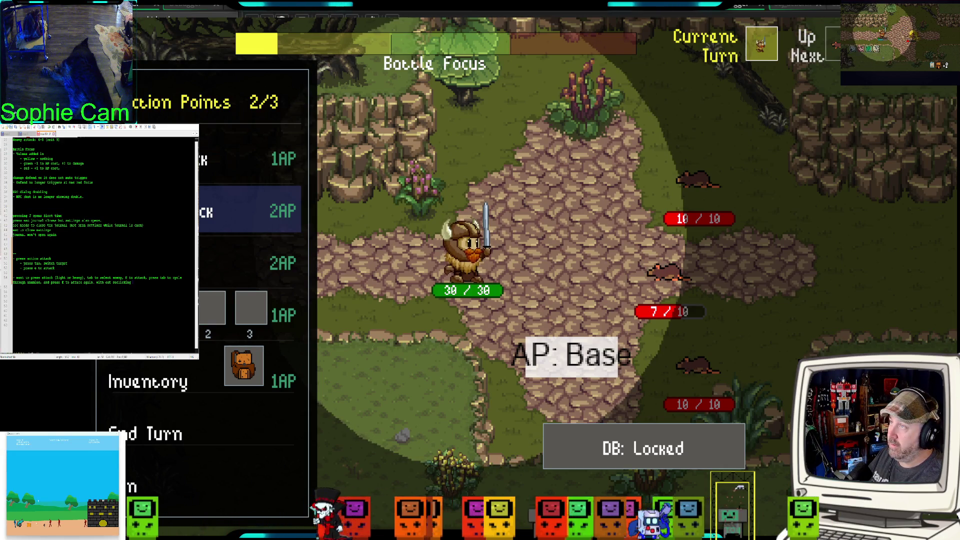
text(pt)
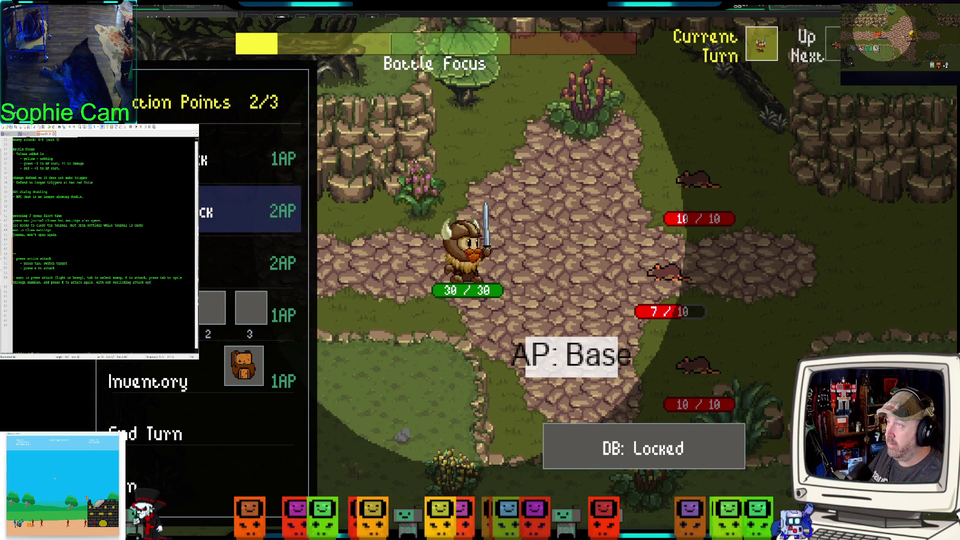
text(ion.)
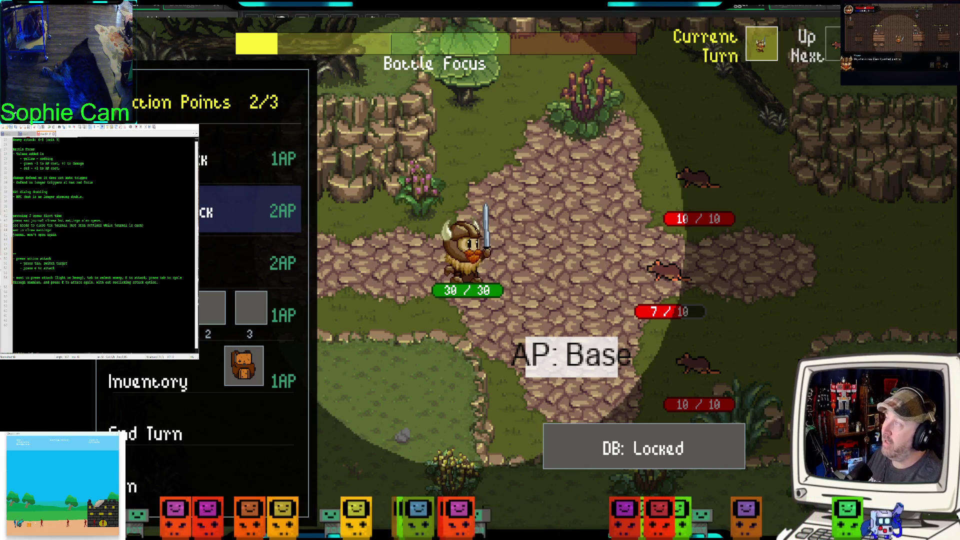
Step: Finish the attack note with the ending '...as long as it's same attack choice.'
drag(161, 282, 15, 277)
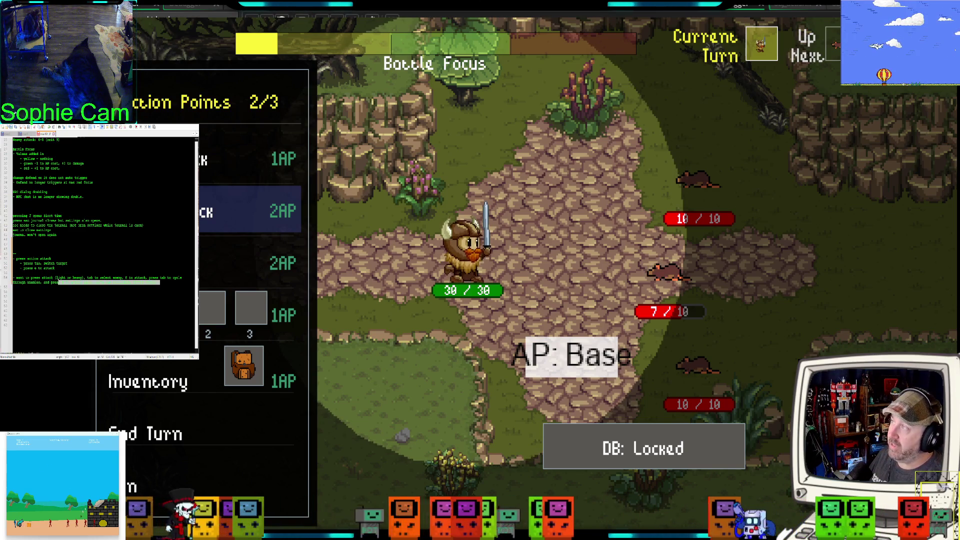
click(24, 295)
drag(39, 278, 83, 277)
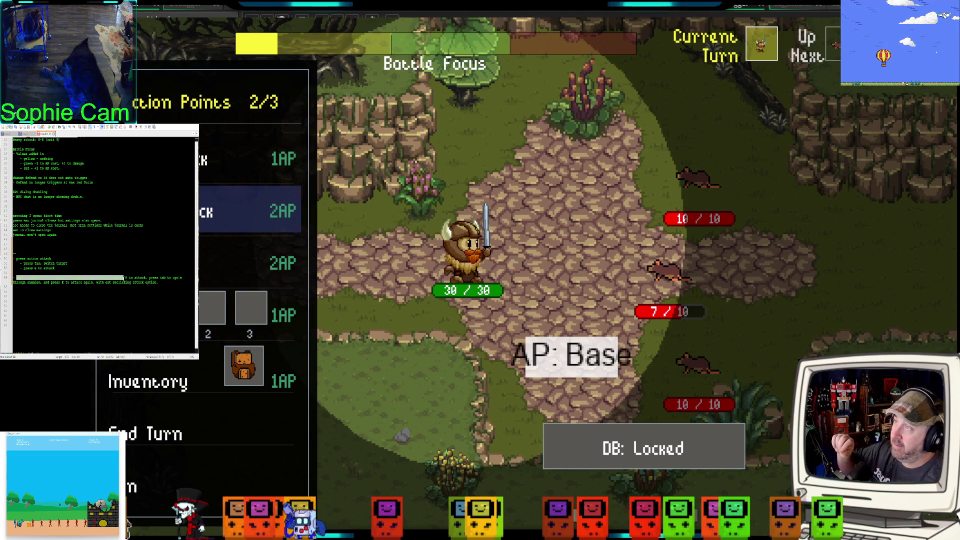
mouse_move(136, 278)
mouse_down()
mouse_move(170, 283)
mouse_move(40, 285)
mouse_move(99, 283)
mouse_up()
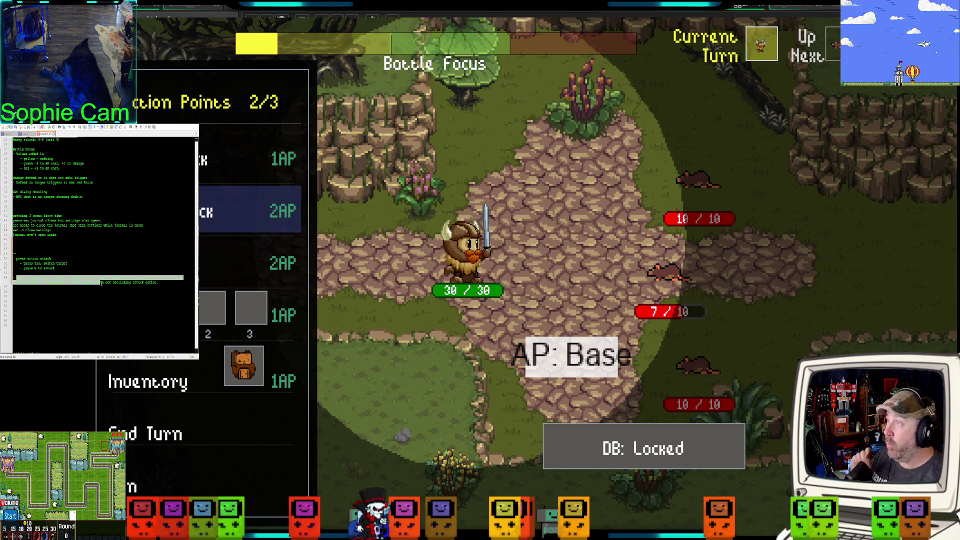
click(159, 285)
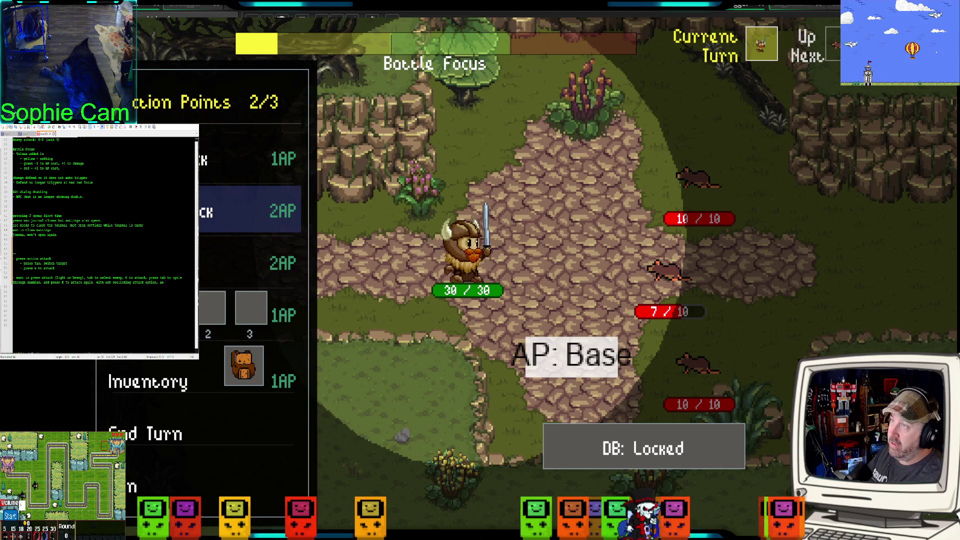
text(ng as it's same attack)
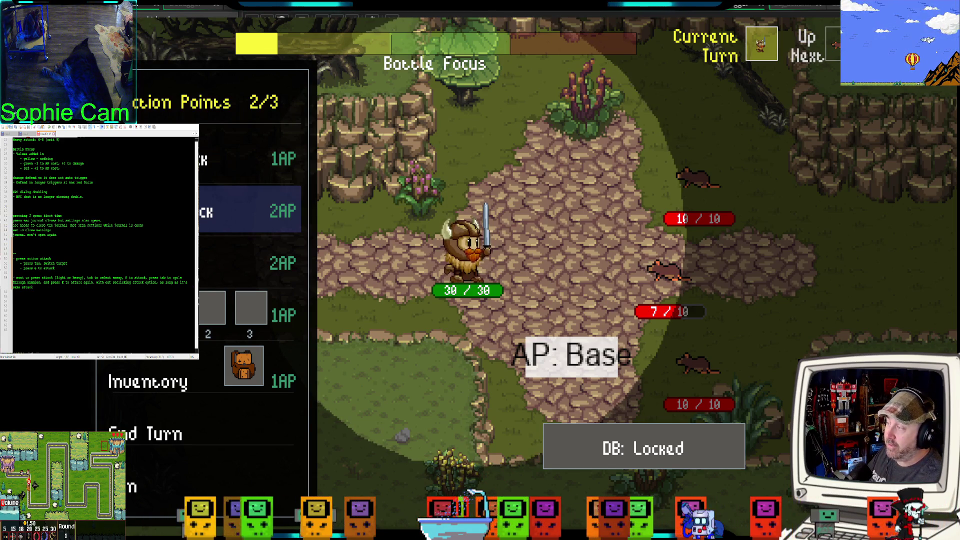
text(choice.)
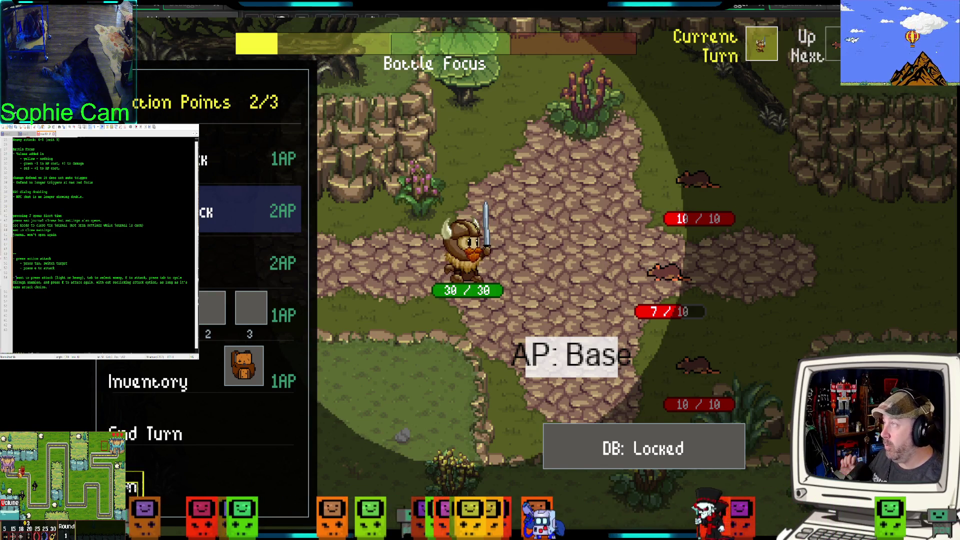
Step: Select the attack note paragraph across its wrapped lines, then deselect it
key(shift+Right)
key(shift+Right)
key(shift+Right)
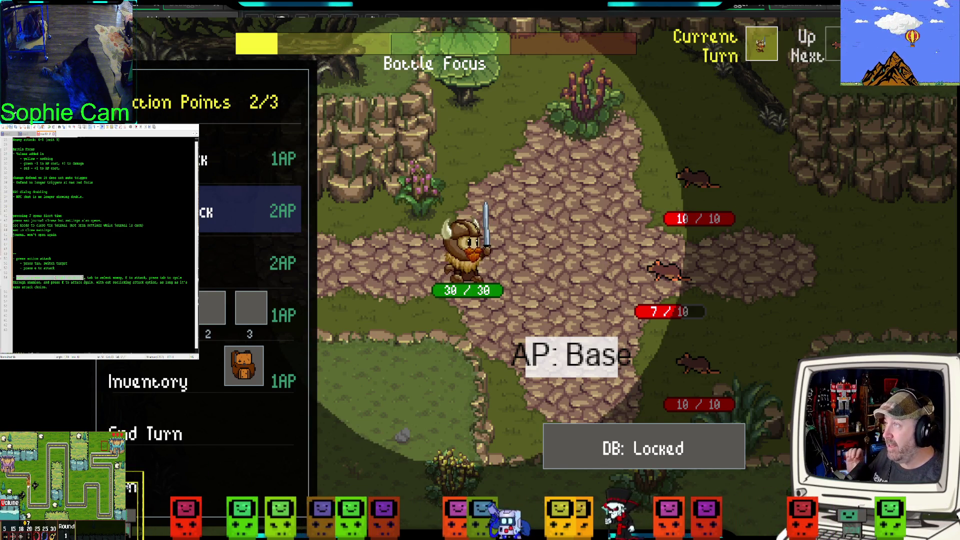
key(shift+Down)
key(shift+Right)
key(shift+Right)
key(shift+Right)
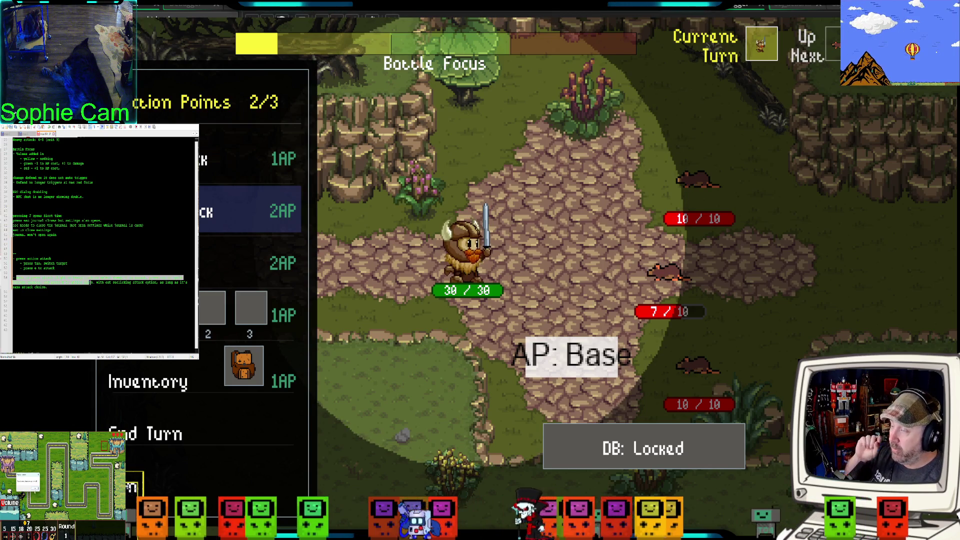
drag(90, 283, 97, 286)
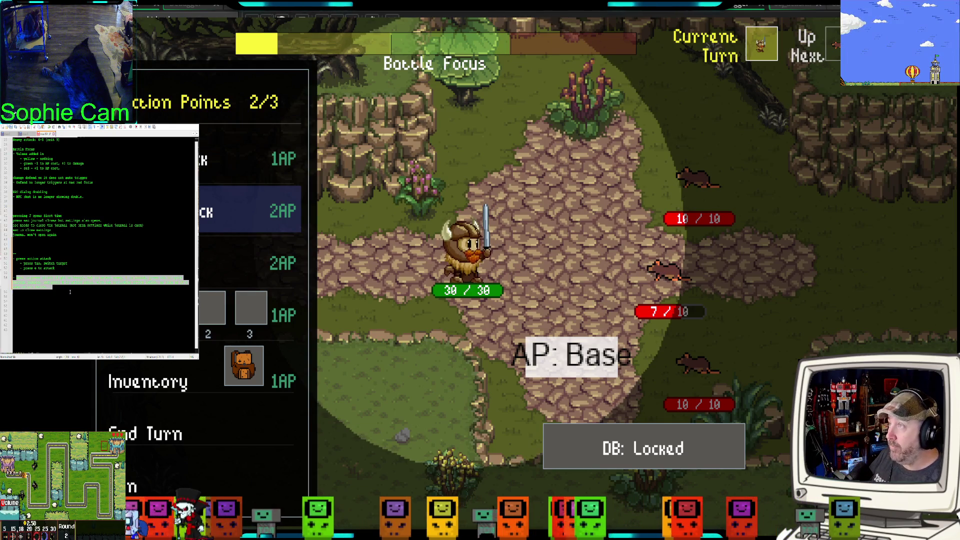
click(100, 287)
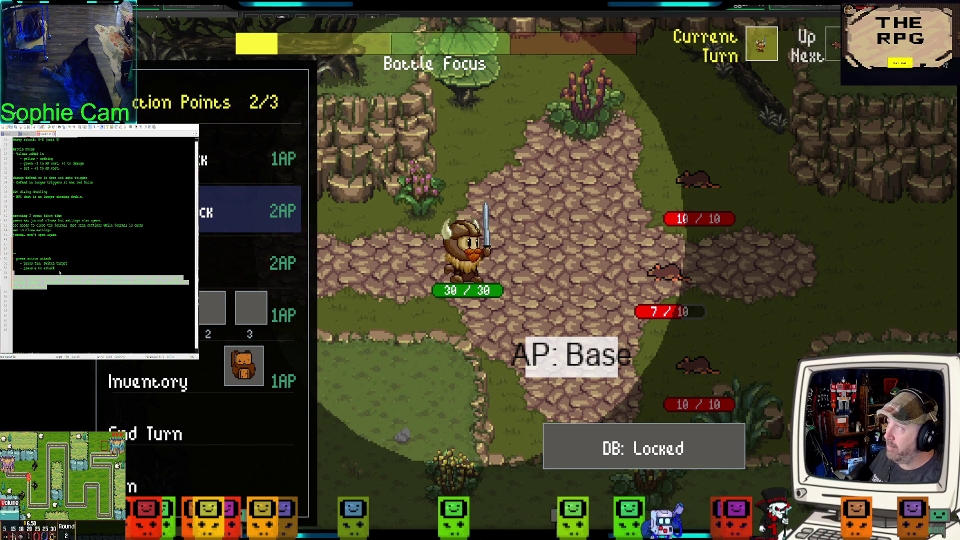
Step: Join the attack note up over the old lines, add 'The', and space out the Current --- Issue heading
click(59, 272)
key(BackSpace)
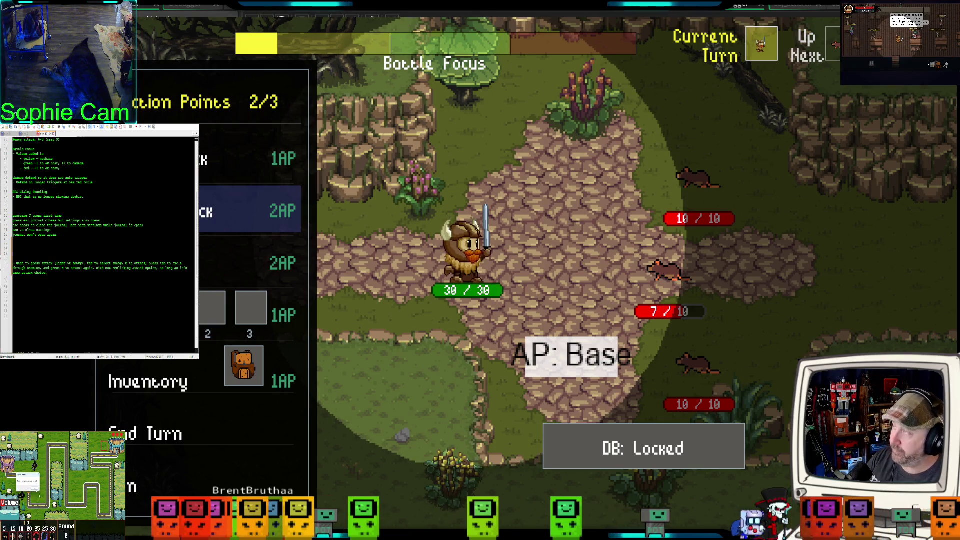
key(BackSpace)
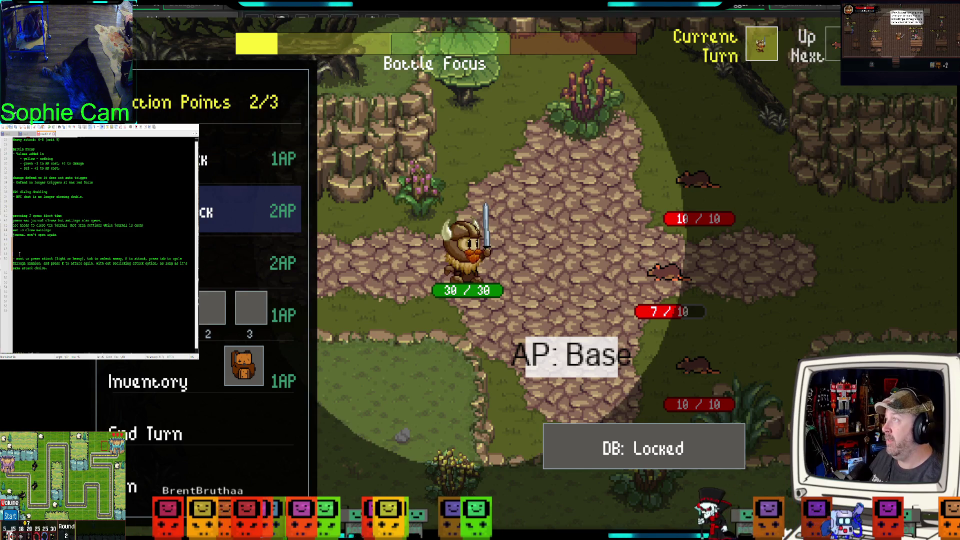
text(The)
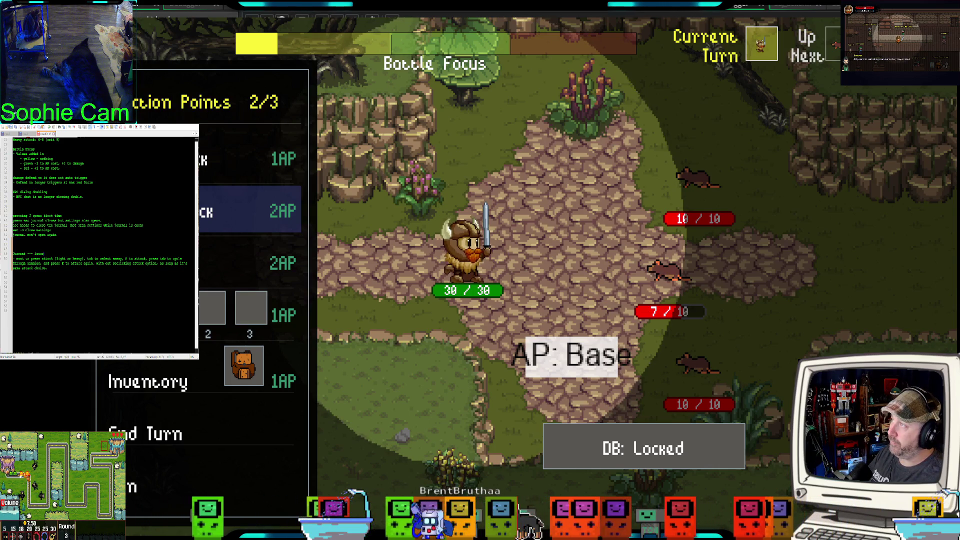
key(Return)
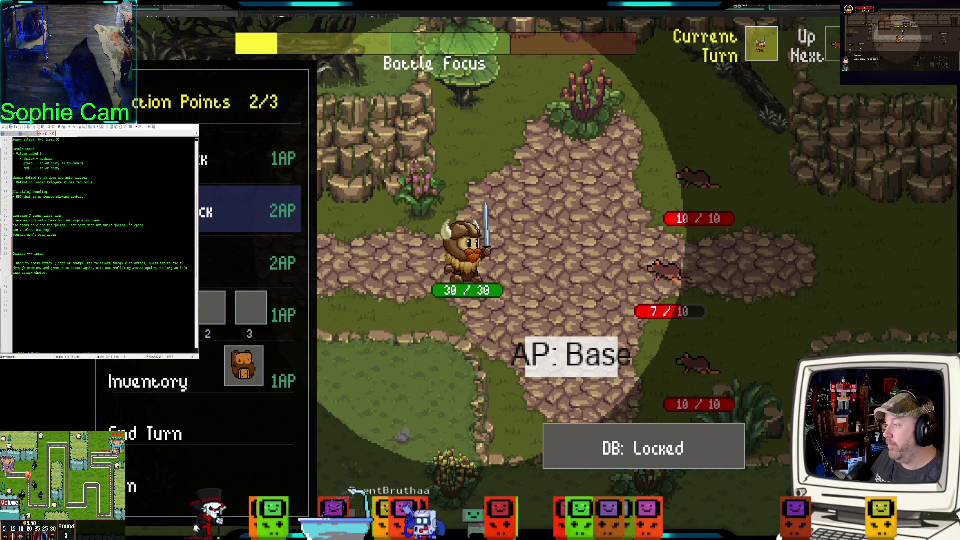
Step: In the running game, end the turn, pick the 2AP heavy attack, then the 1AP light attack, and quit
click(200, 418)
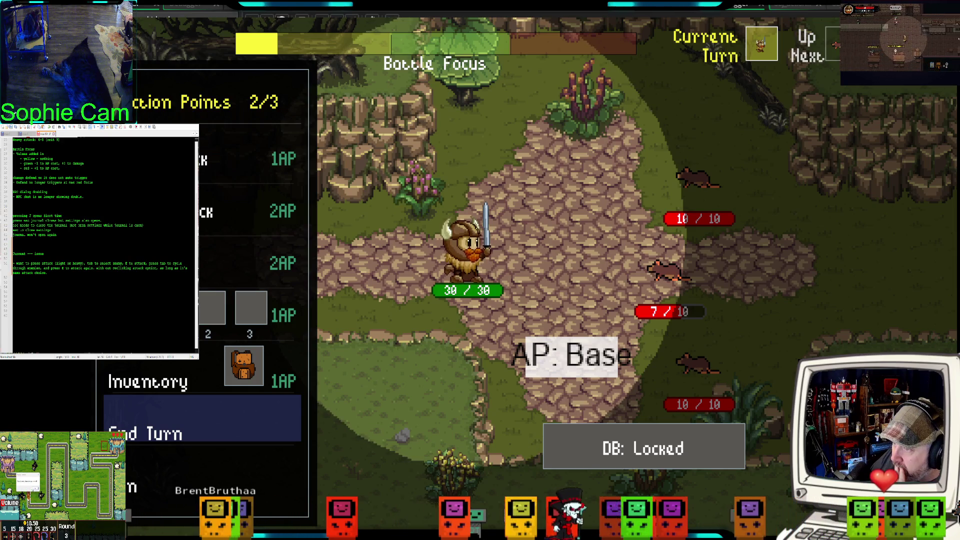
click(250, 210)
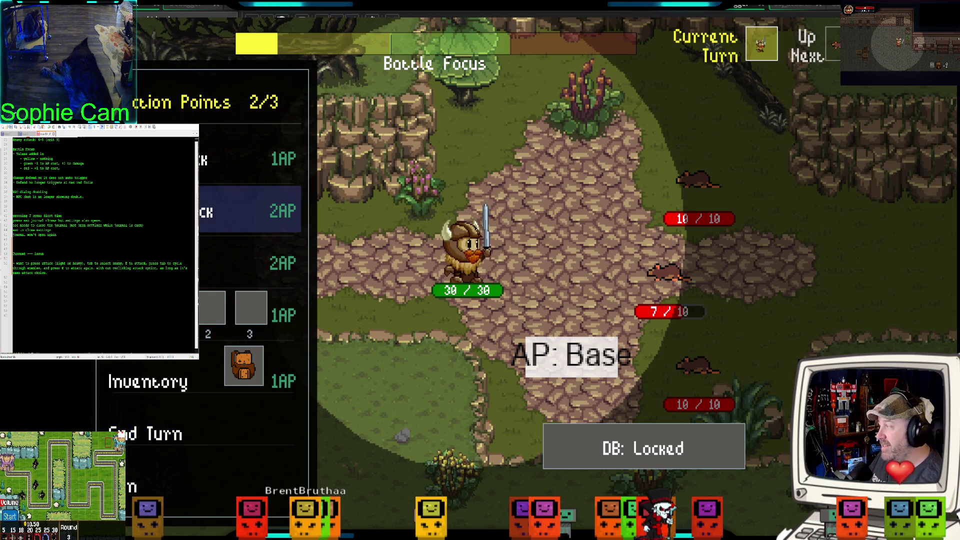
key(w)
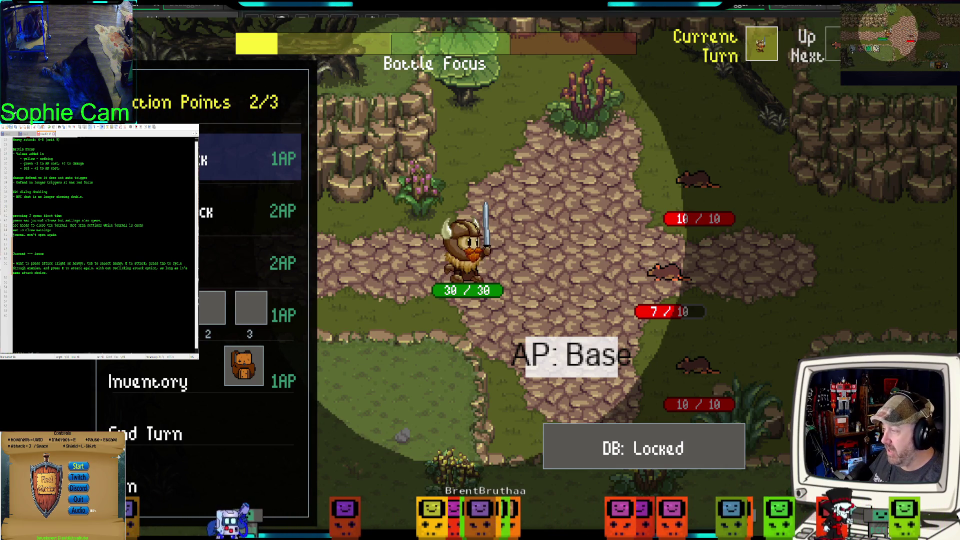
key(alt+F4)
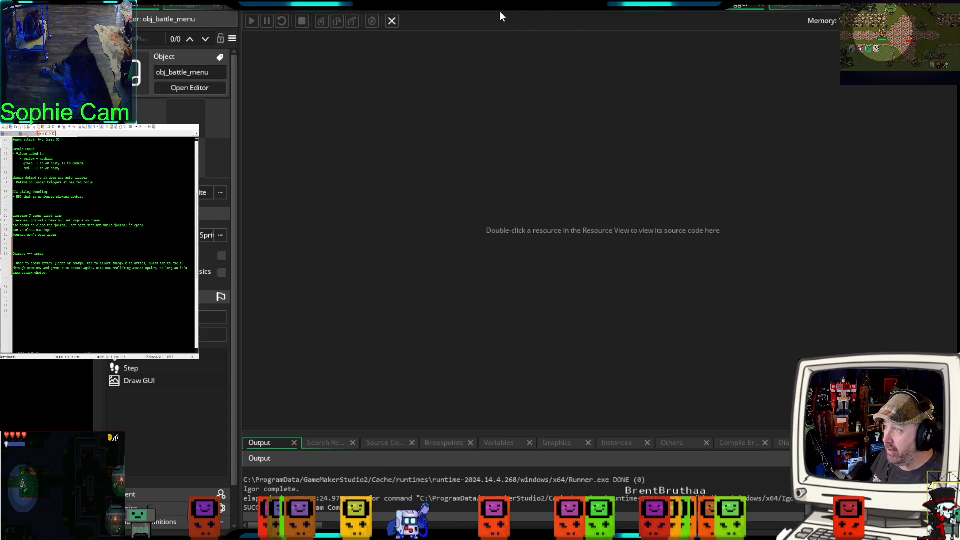
Step: Open the obj_battle_manager, obj_battle_enemy and obj_battle_player code, then read through the player's attack and targeting Step code
click(525, 5)
click(615, 5)
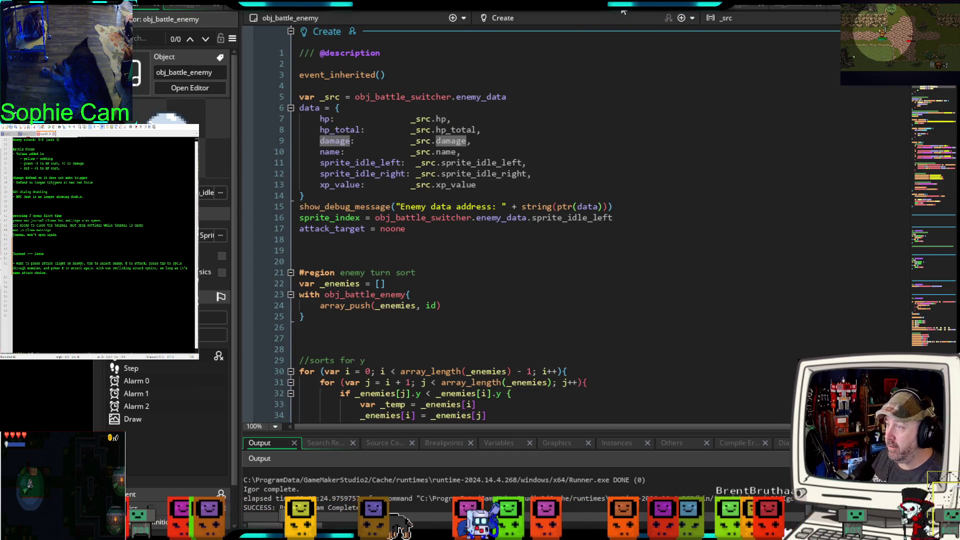
click(643, 5)
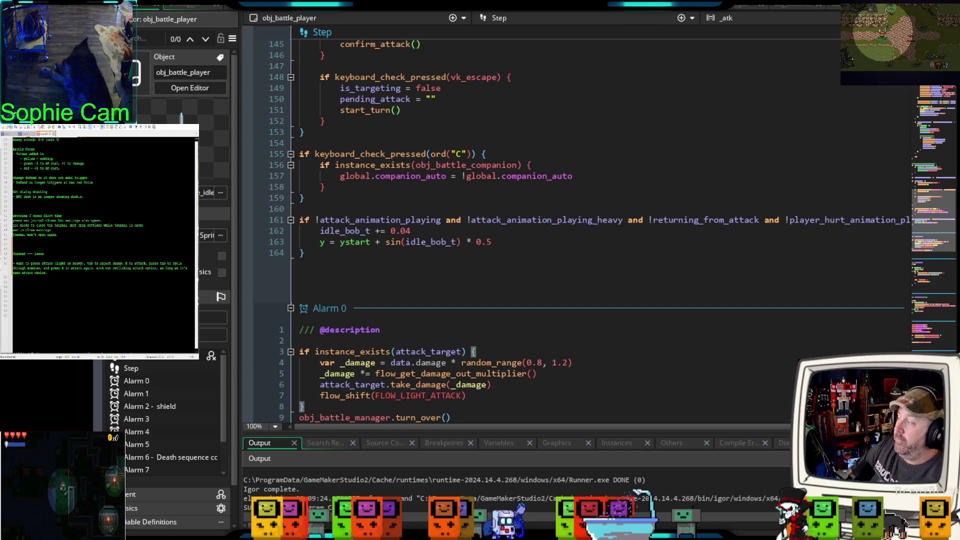
scroll(544, 265, up, 20)
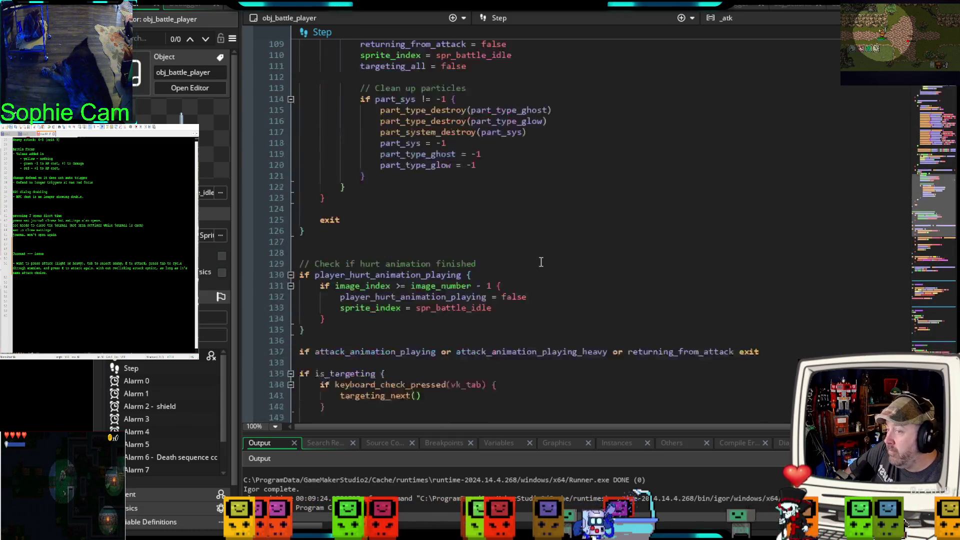
scroll(538, 263, down, 18)
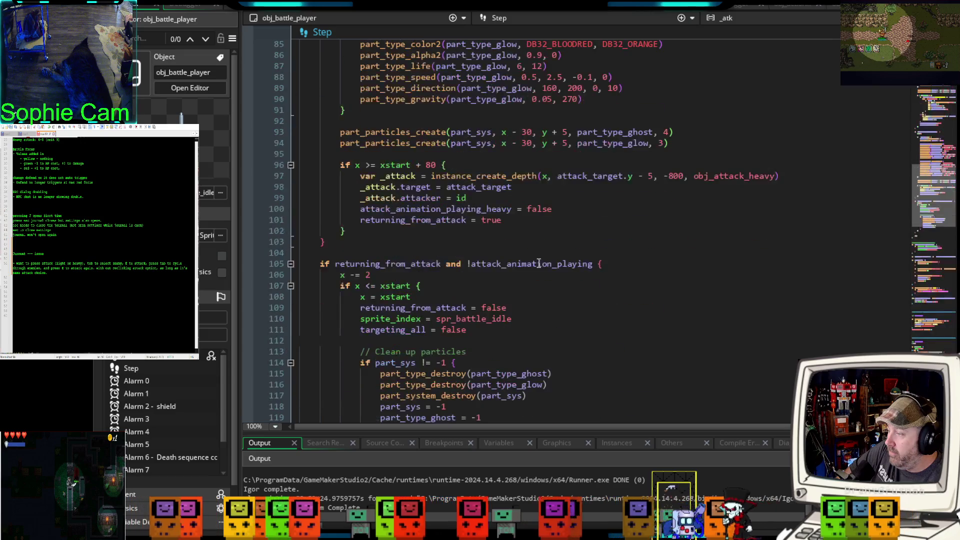
scroll(538, 263, down, 4)
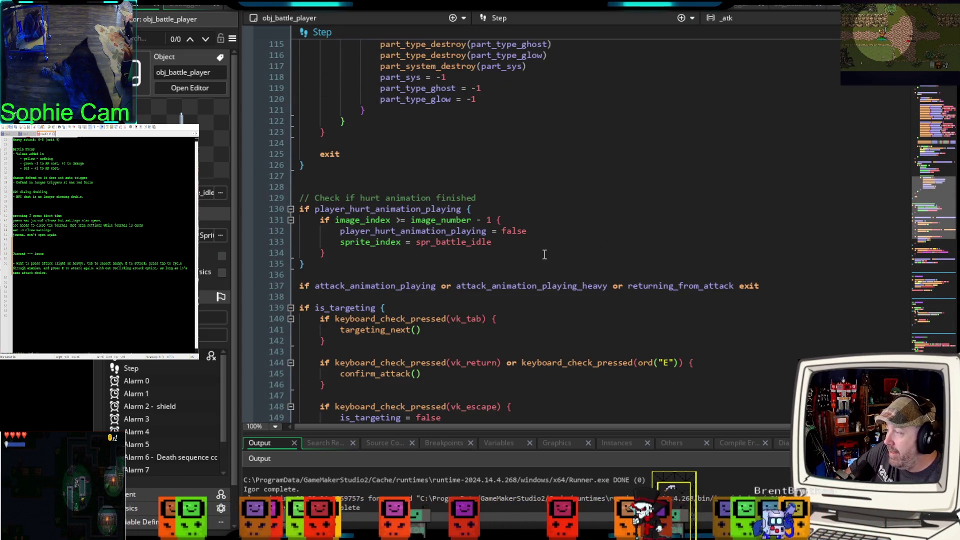
scroll(543, 255, down, 15)
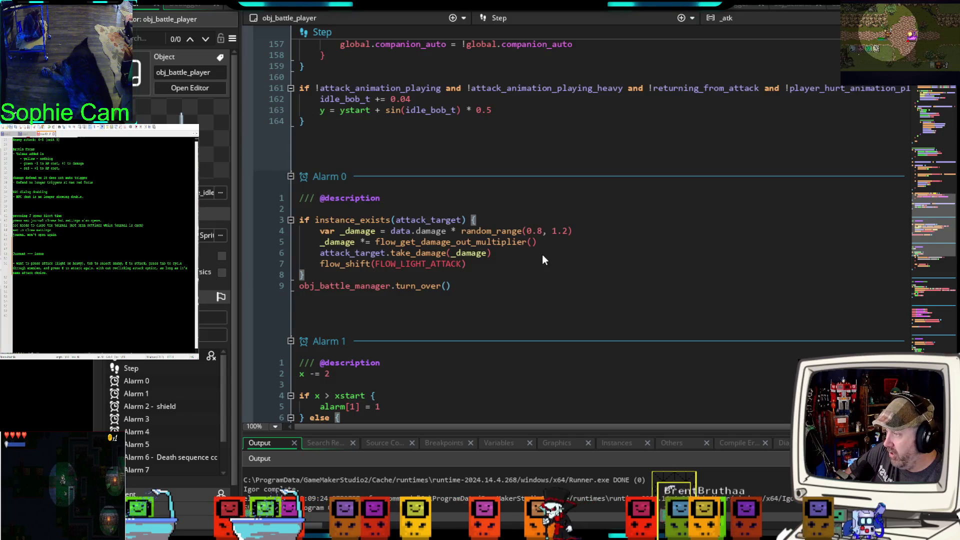
scroll(543, 255, up, 13)
scroll(543, 258, up, 16)
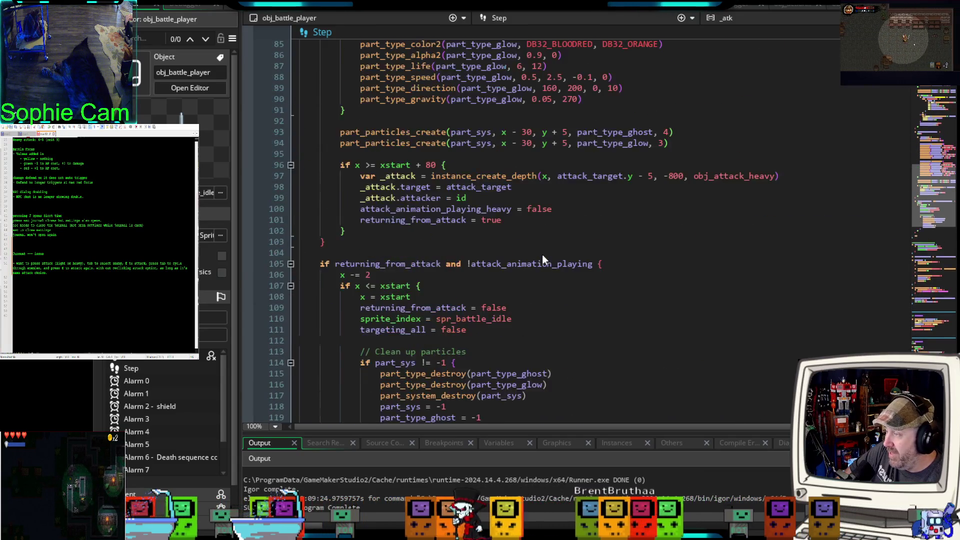
scroll(543, 255, up, 12)
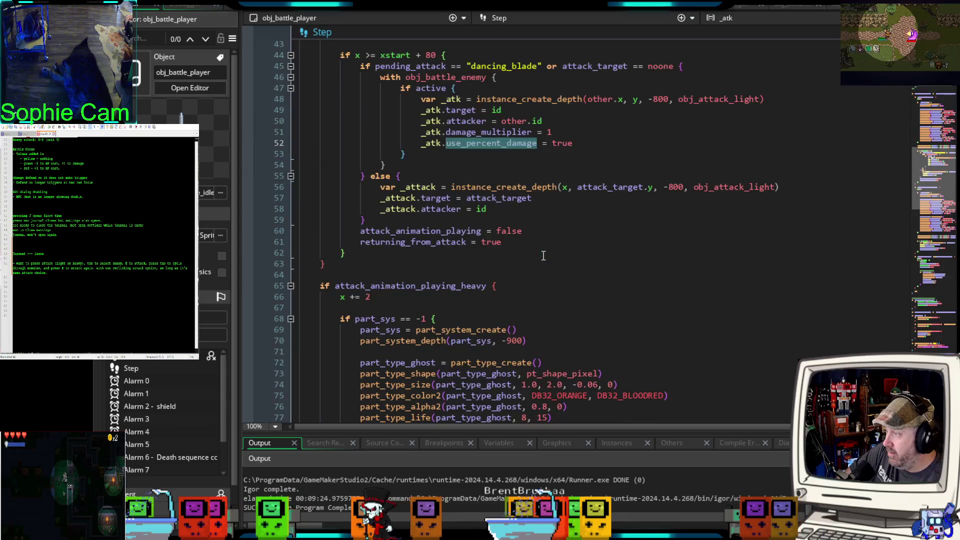
scroll(543, 255, up, 8)
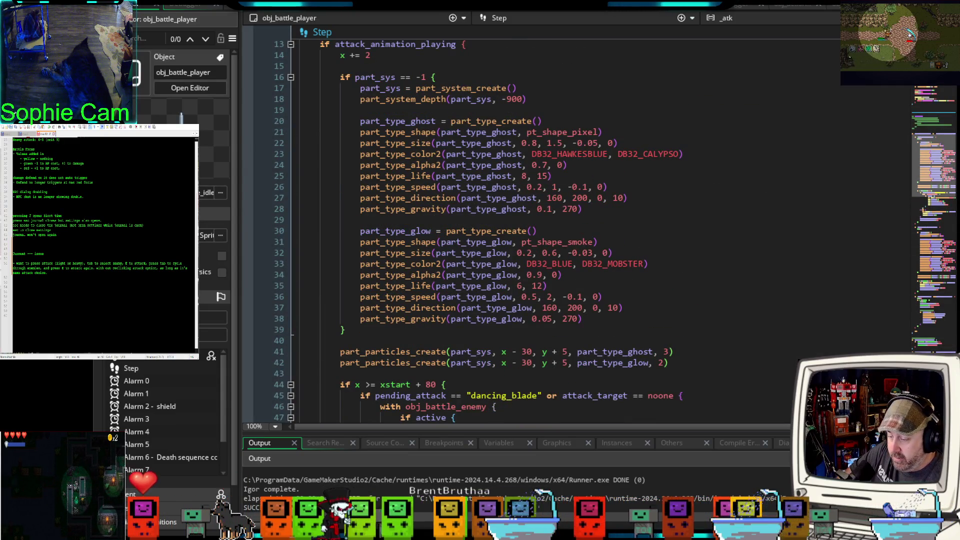
scroll(478, 230, up, 6)
scroll(478, 230, up, 2)
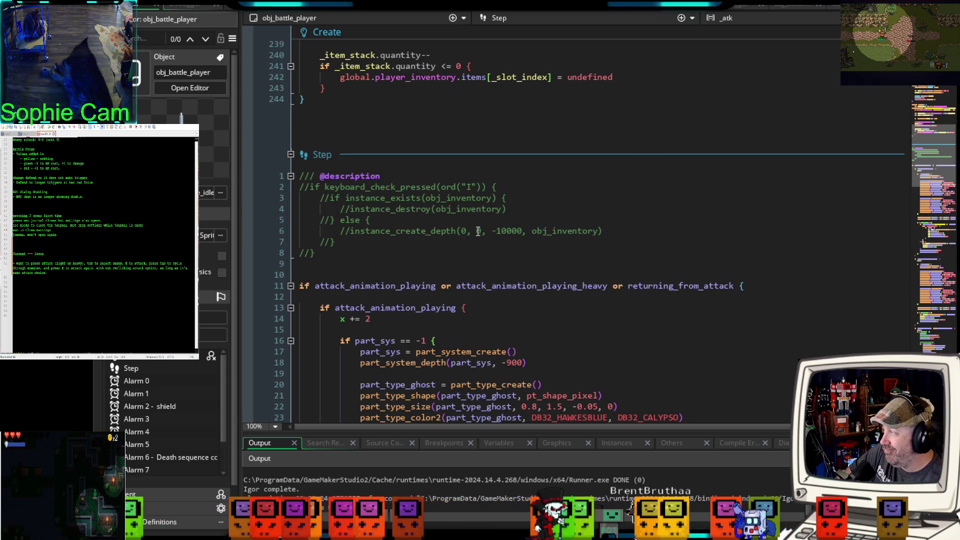
scroll(478, 231, down, 2)
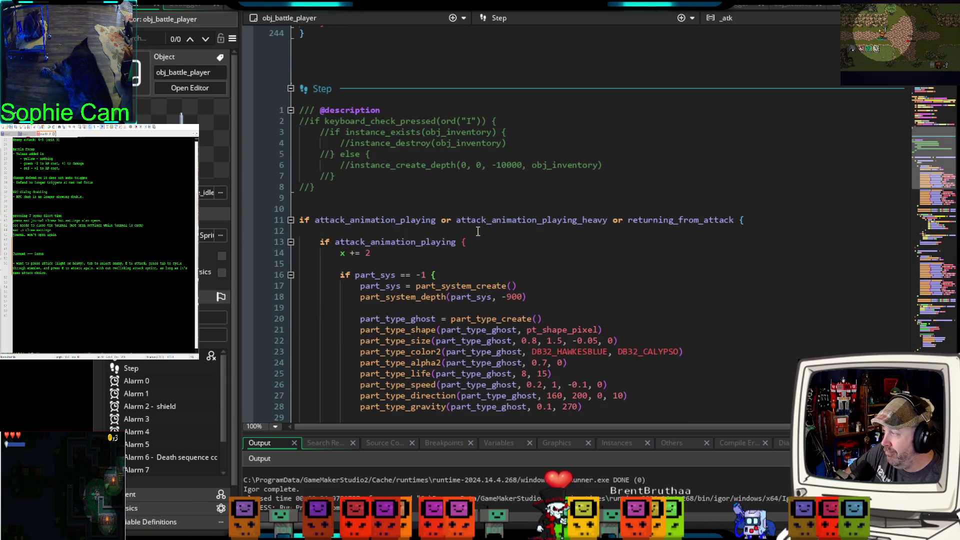
scroll(478, 231, down, 4)
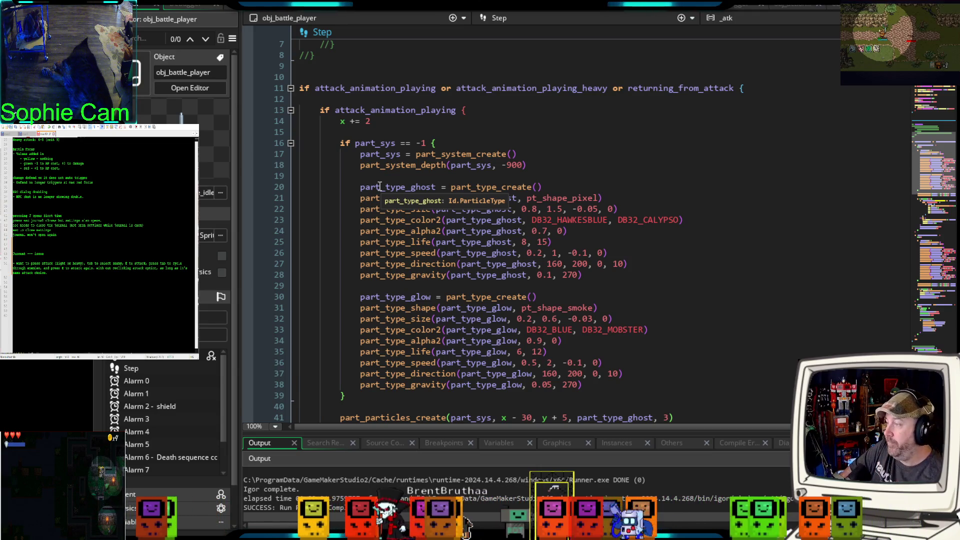
scroll(430, 195, down, 6)
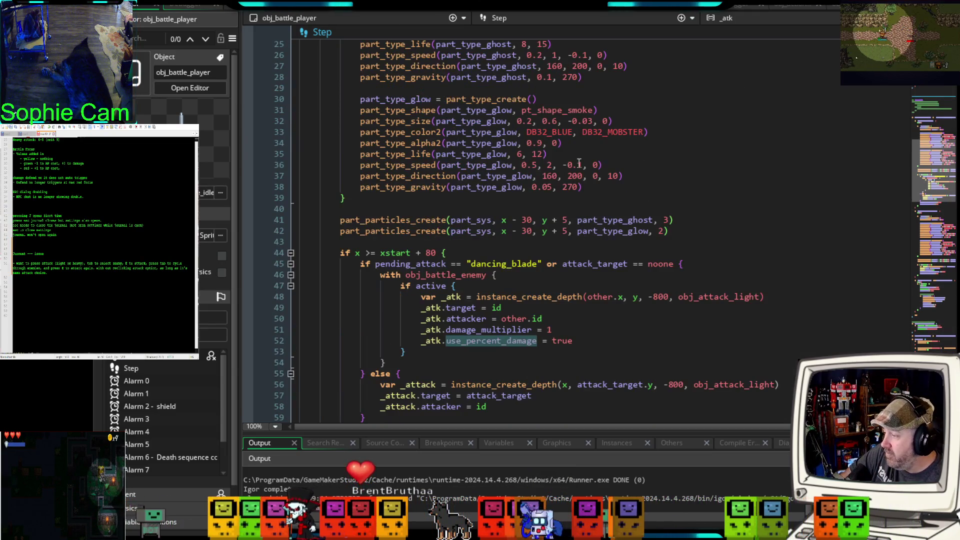
scroll(789, 132, down, 8)
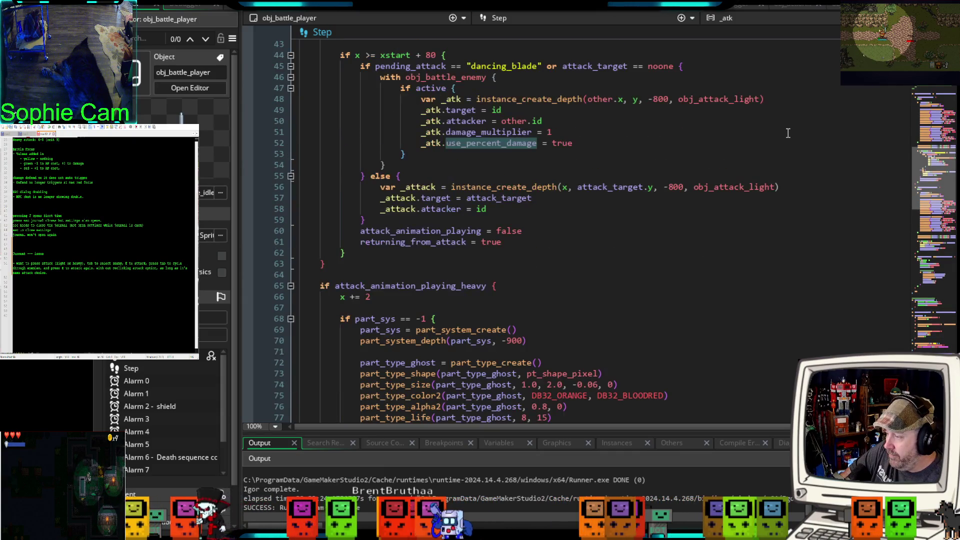
scroll(788, 133, down, 8)
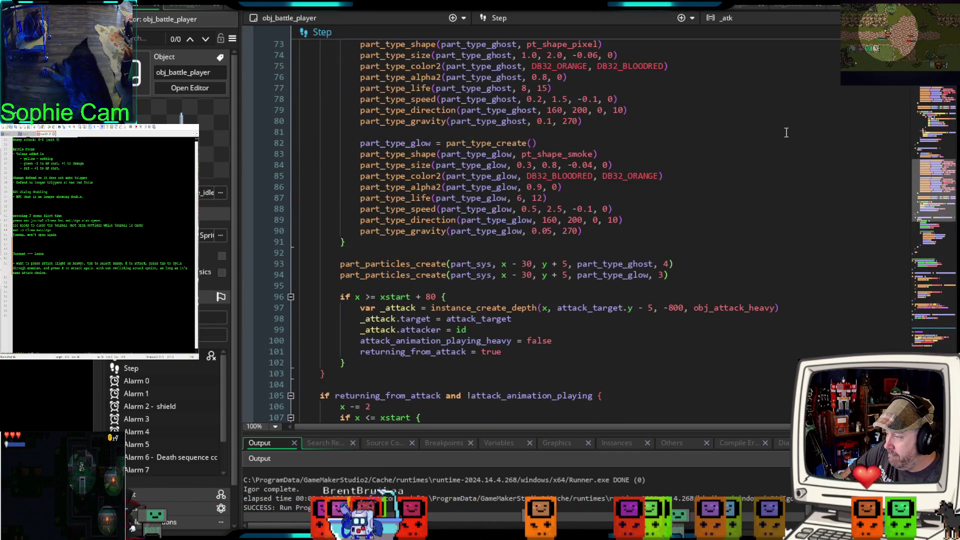
scroll(786, 132, down, 12)
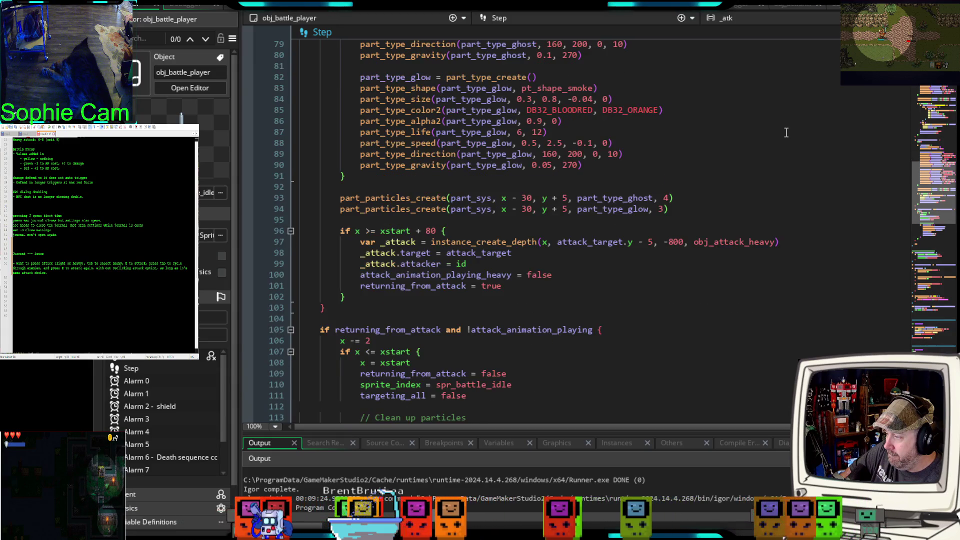
scroll(786, 133, down, 6)
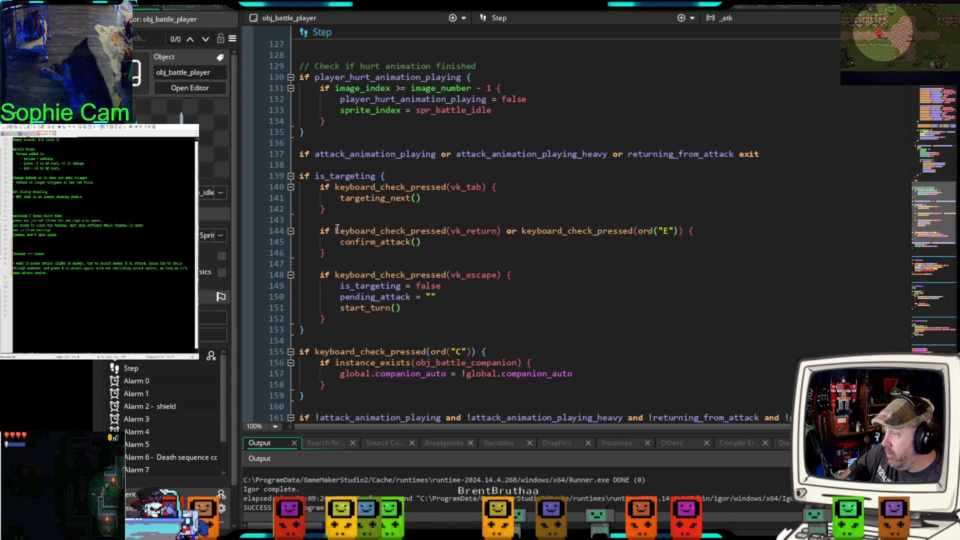
Step: Compare the Tab, confirm and Escape targeting blocks on lines 140–152 against the task notes
drag(335, 214, 299, 187)
drag(337, 255, 293, 228)
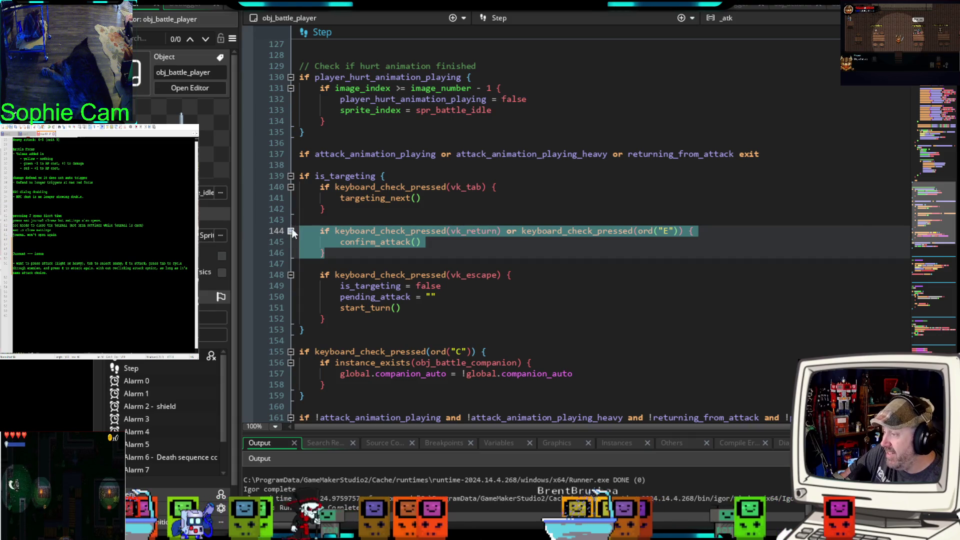
drag(328, 321, 287, 277)
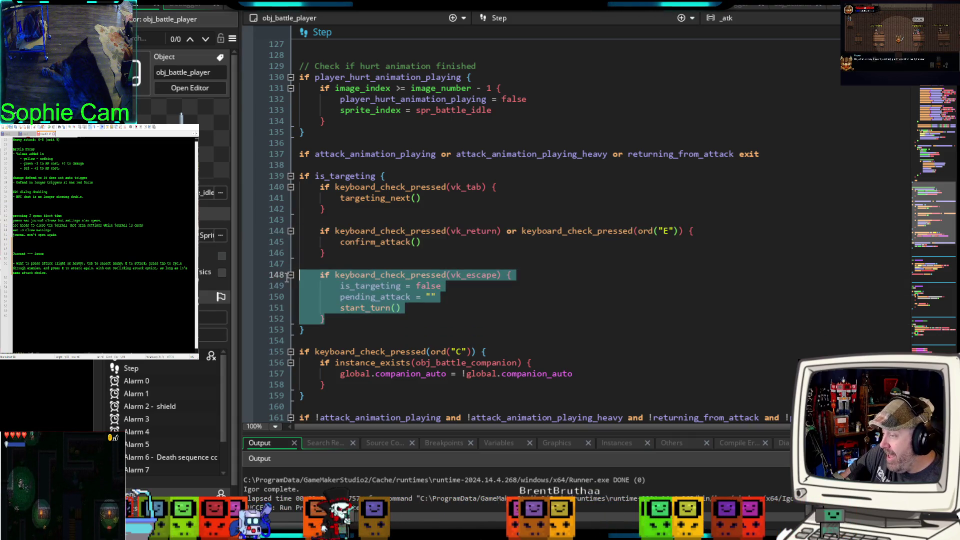
click(349, 329)
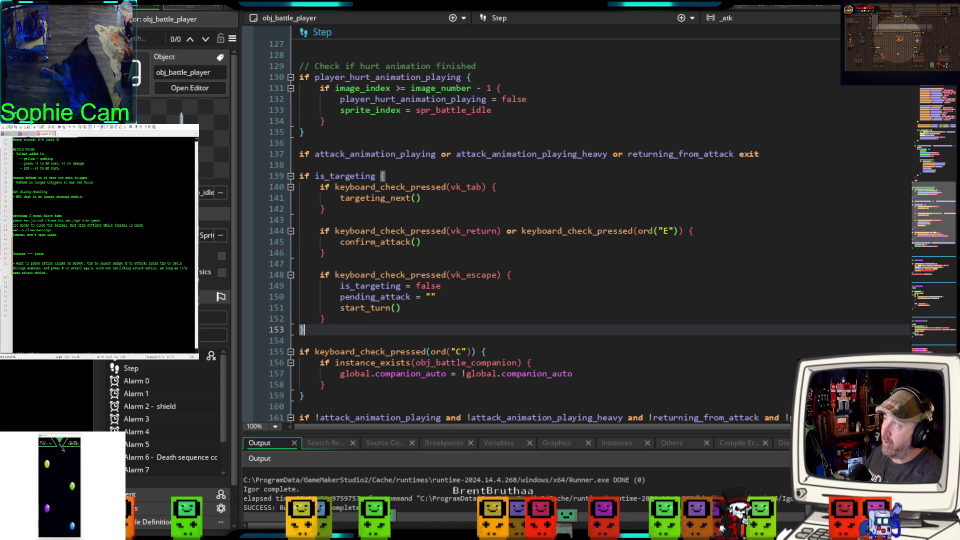
drag(34, 263, 53, 264)
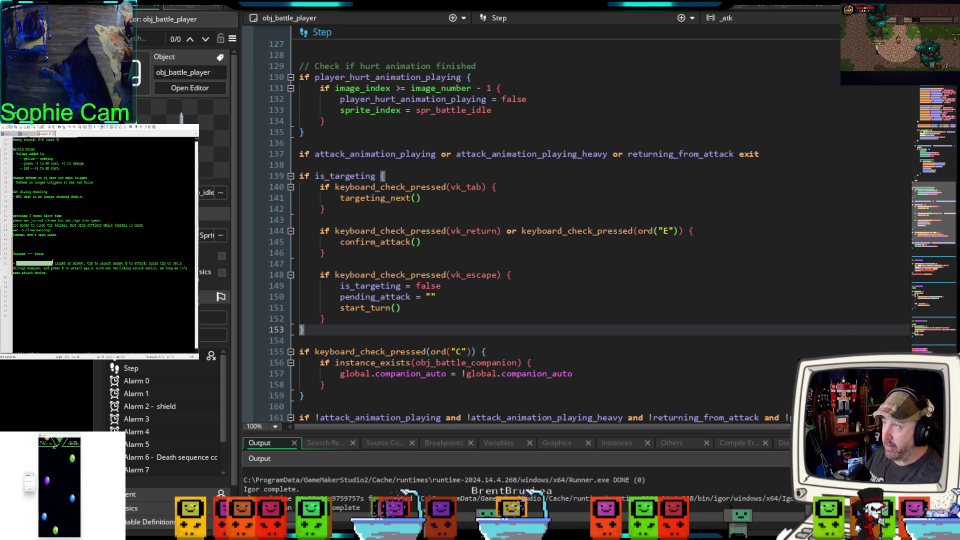
mouse_move(85, 264)
mouse_down()
mouse_move(117, 272)
mouse_move(116, 260)
mouse_move(146, 263)
mouse_up()
shift+click(123, 262)
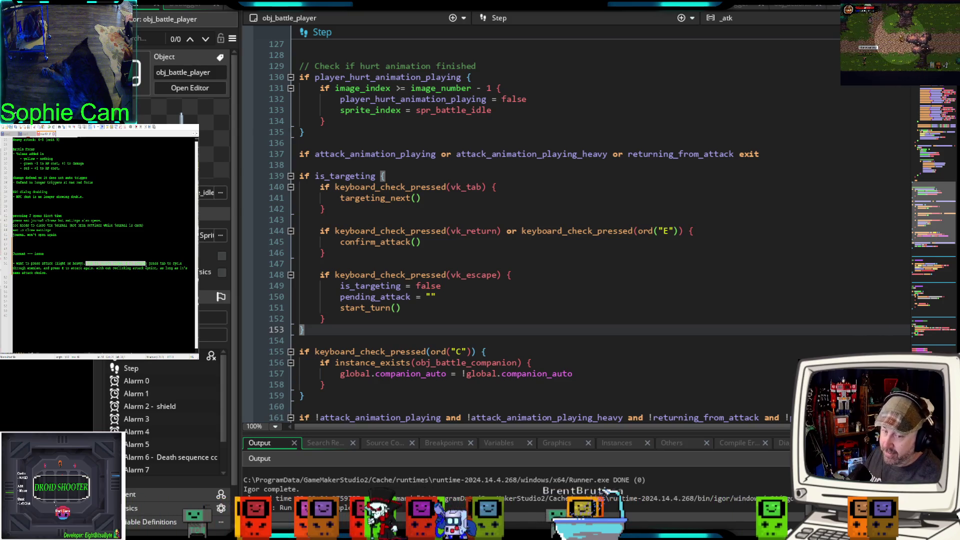
Step: Insert blank lines at line 154, after the is_targeting block
scroll(575, 225, down, 2)
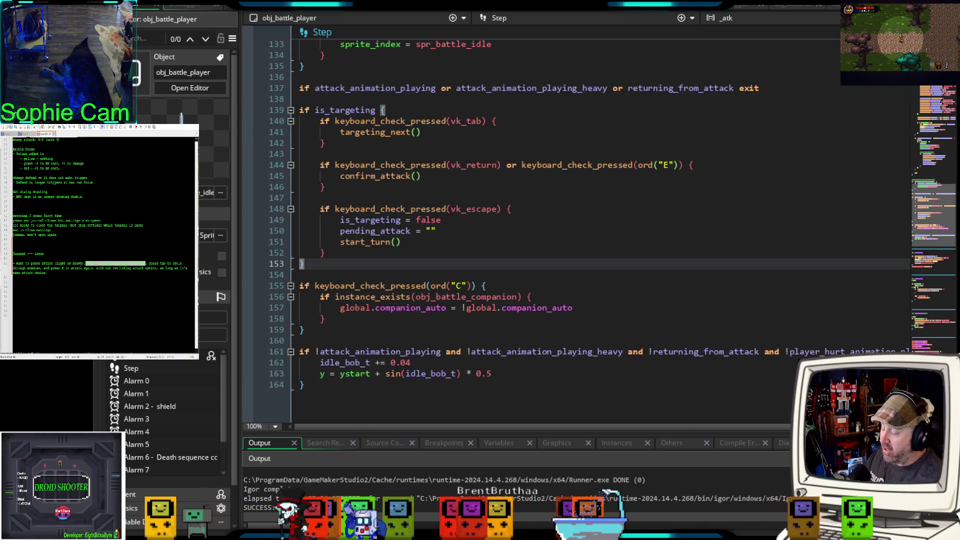
mouse_move(302, 263)
mouse_down()
mouse_move(300, 110)
mouse_move(305, 241)
mouse_up()
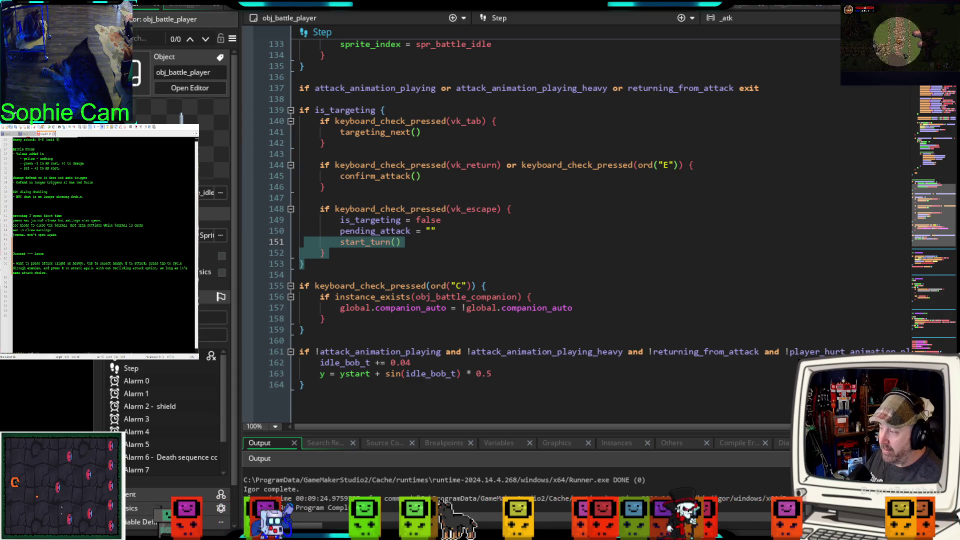
click(352, 274)
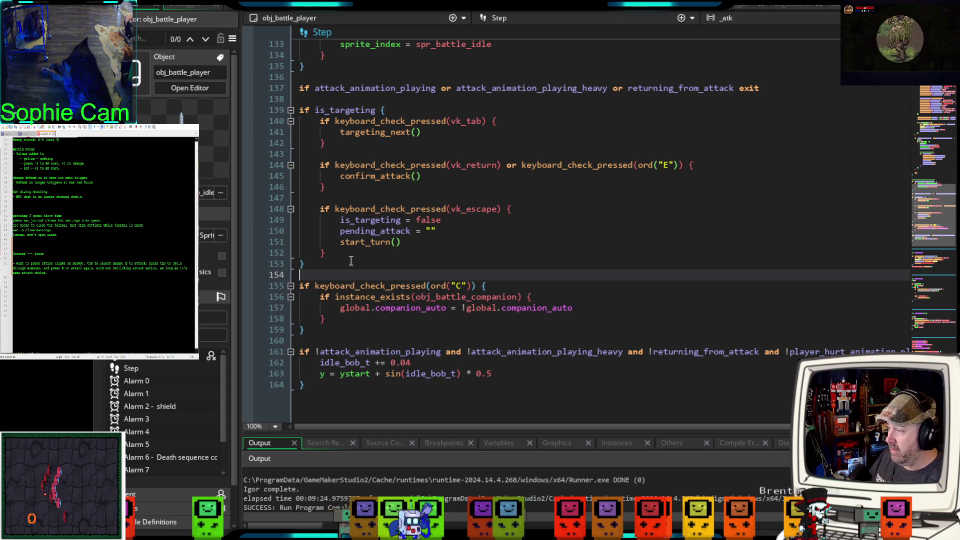
key(Return)
key(Return)
key(Return)
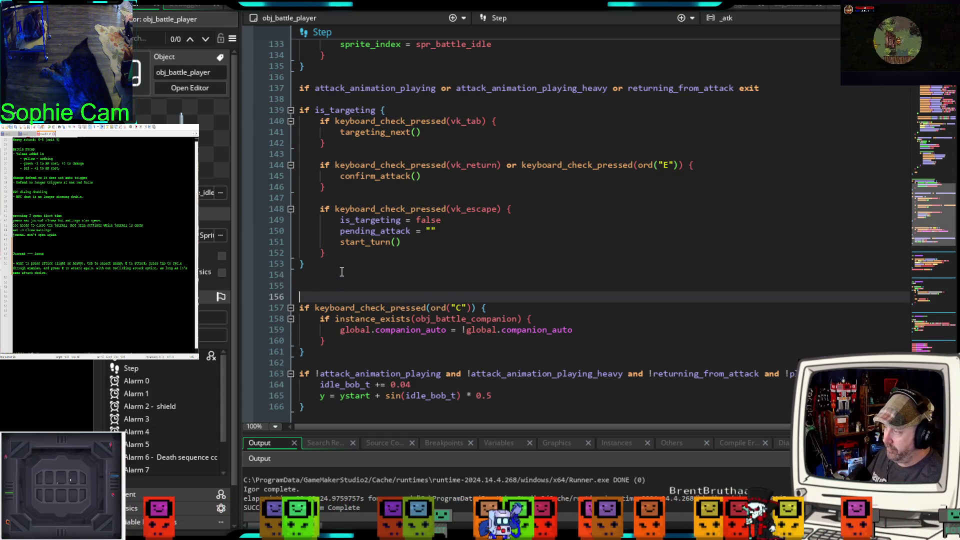
Step: Delete the blank lines before the is_targeting closing brace and start typing 'else if can_' after it
key(Up)
key(Up)
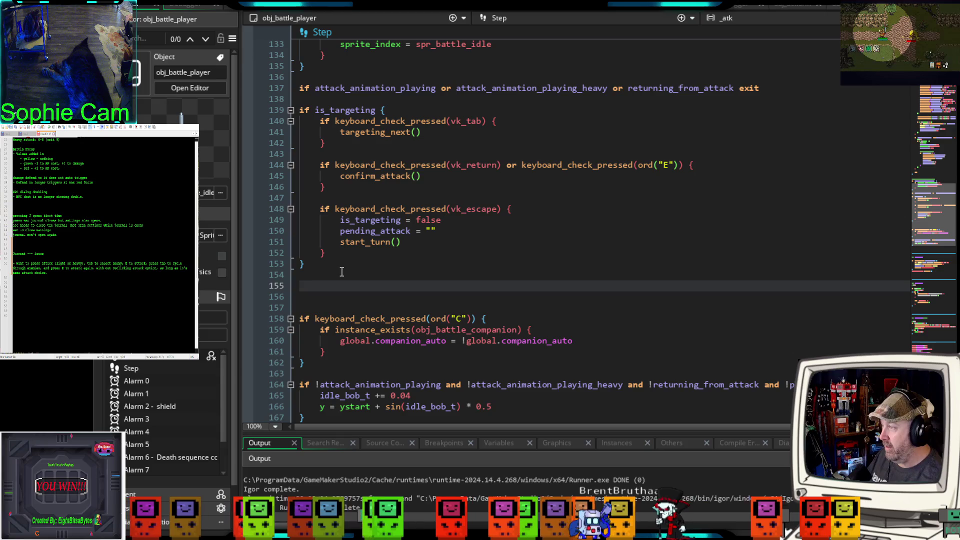
key(Up)
key(Up)
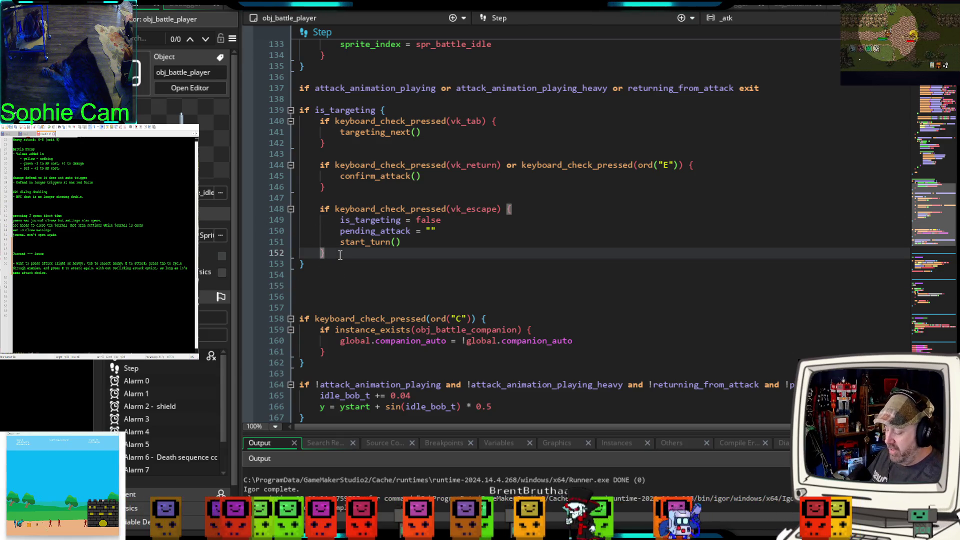
key(Return)
key(Return)
key(Return)
key(Up)
key(Return)
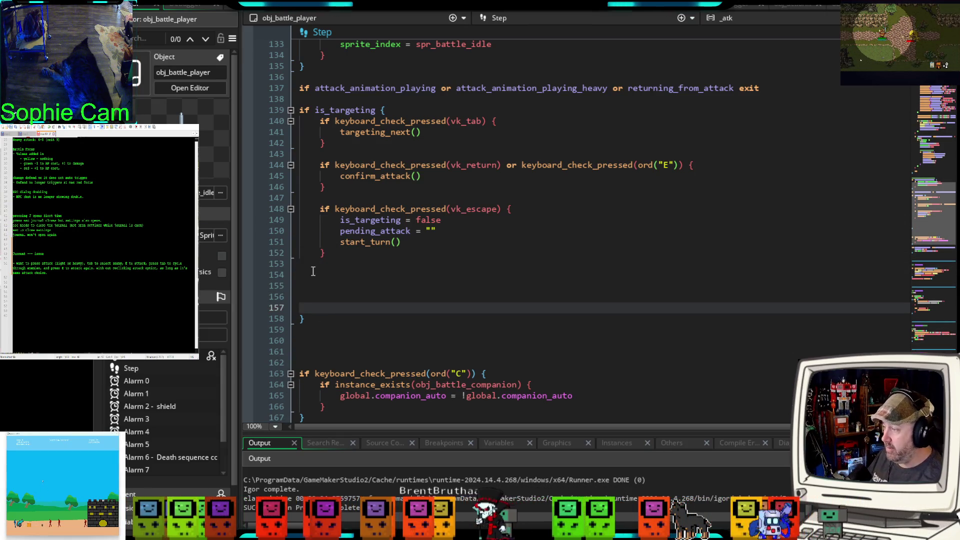
click(323, 278)
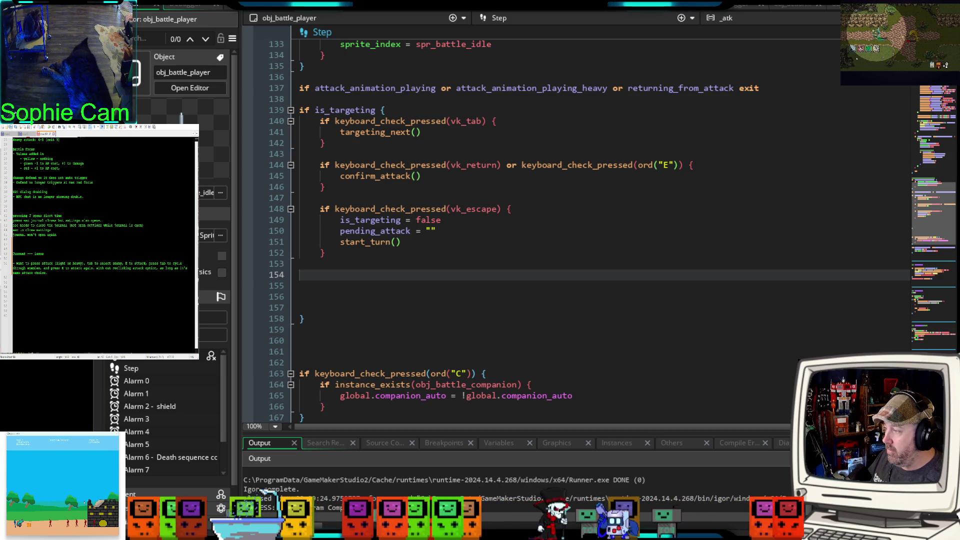
click(303, 268)
key(Delete)
key(Delete)
key(Delete)
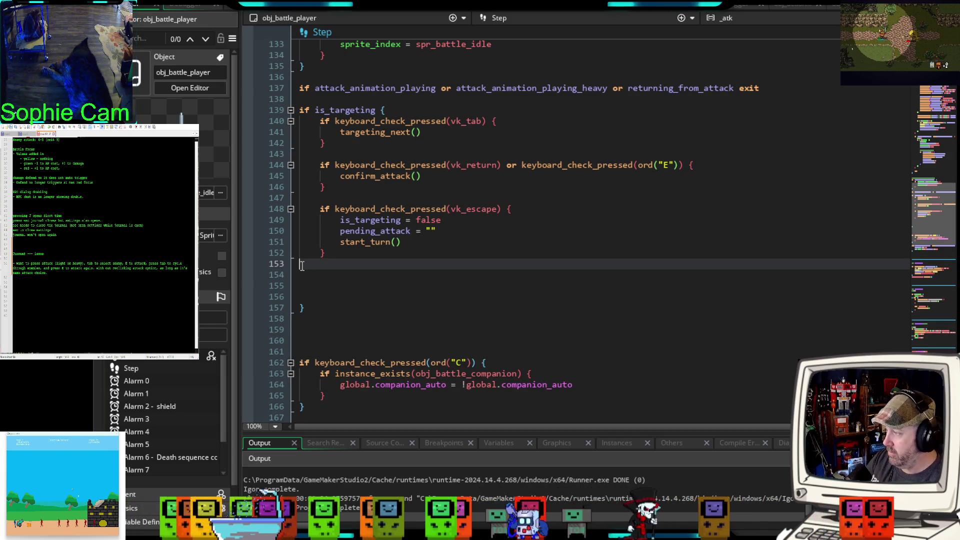
key(Delete)
key(Delete)
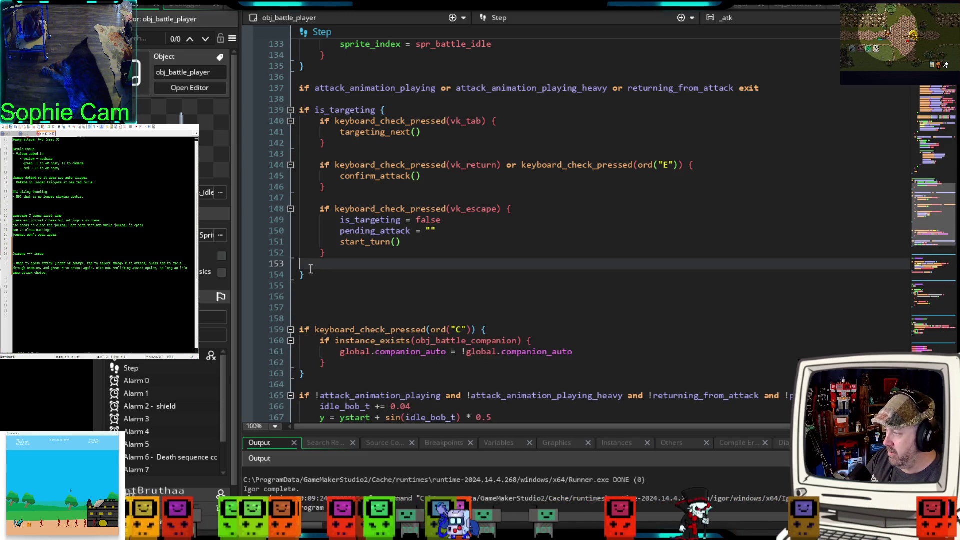
text( els)
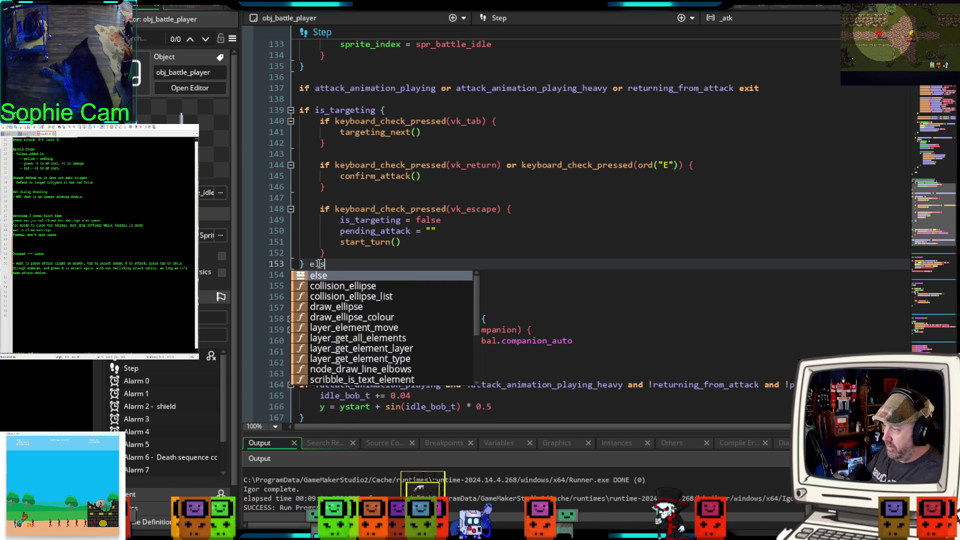
text(e if )
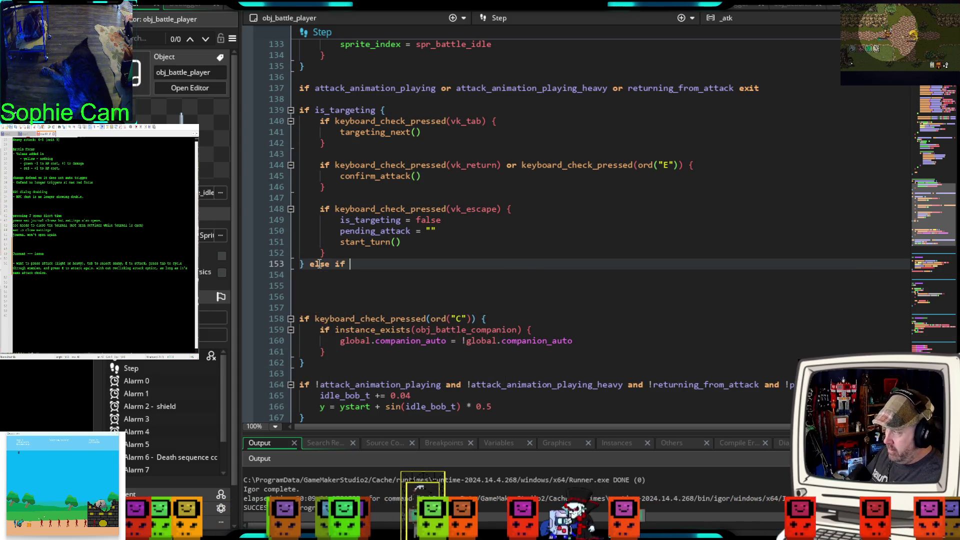
text(can_)
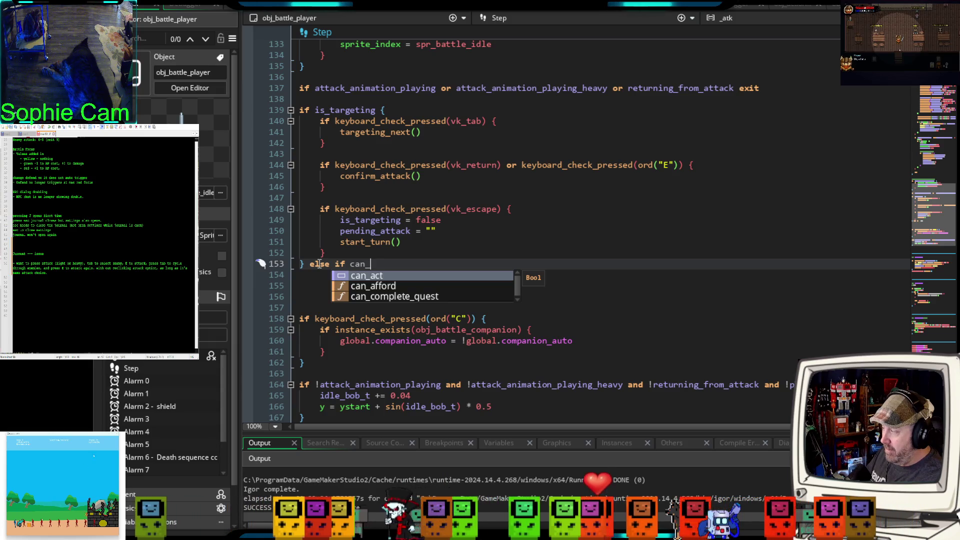
Step: Complete the condition can_act and !attack_animation_playing and !attack_animation_playing_heavy and !returning_from_attack, with an empty body
key(Return)
text(and !)
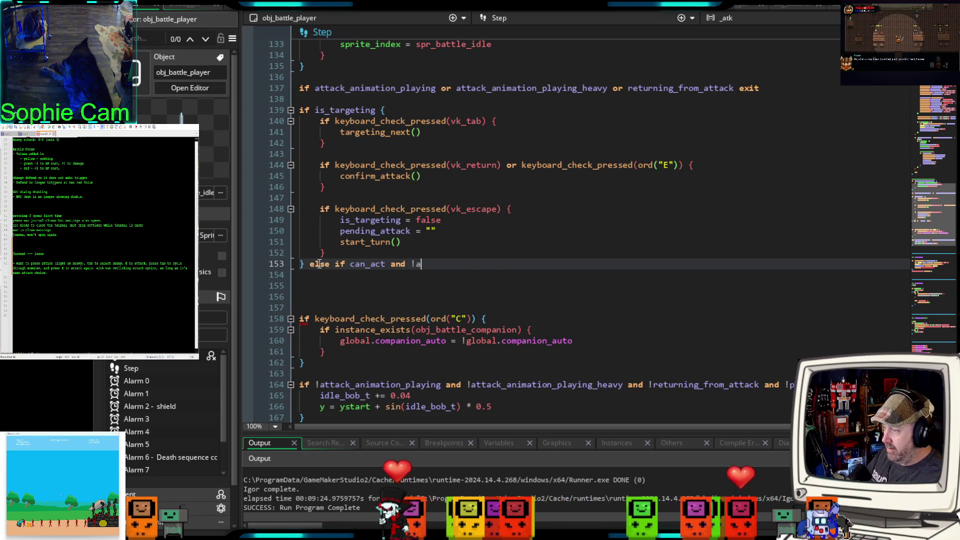
text(attack)
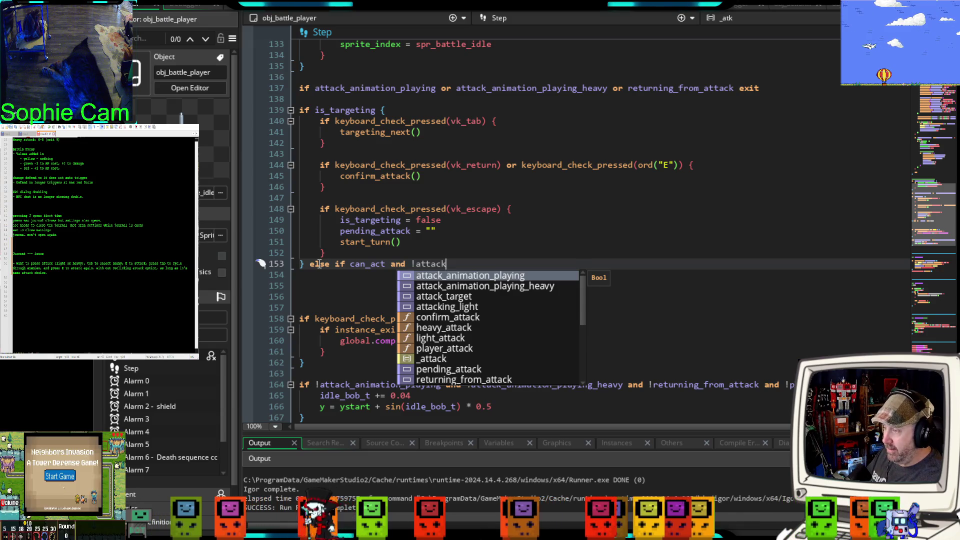
key(Return)
text(and !)
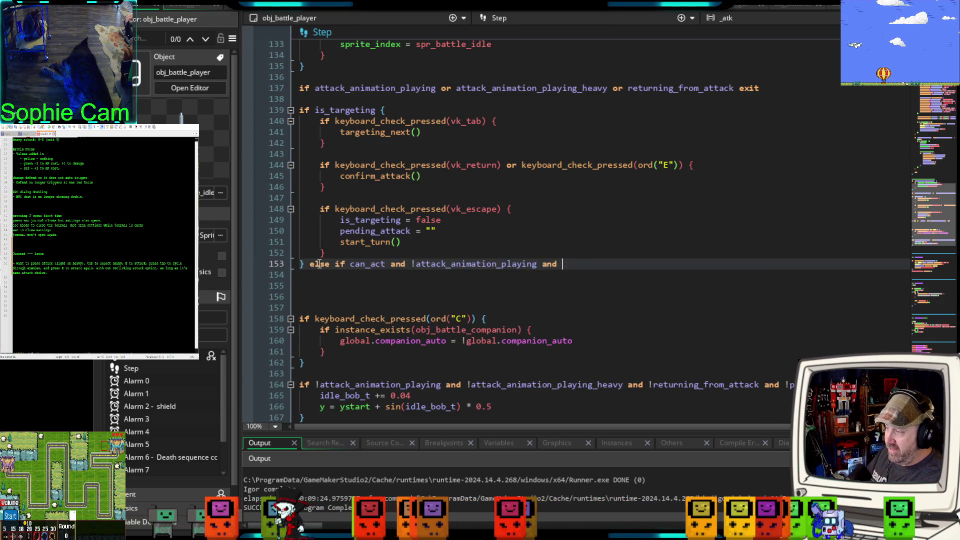
text(ttack)
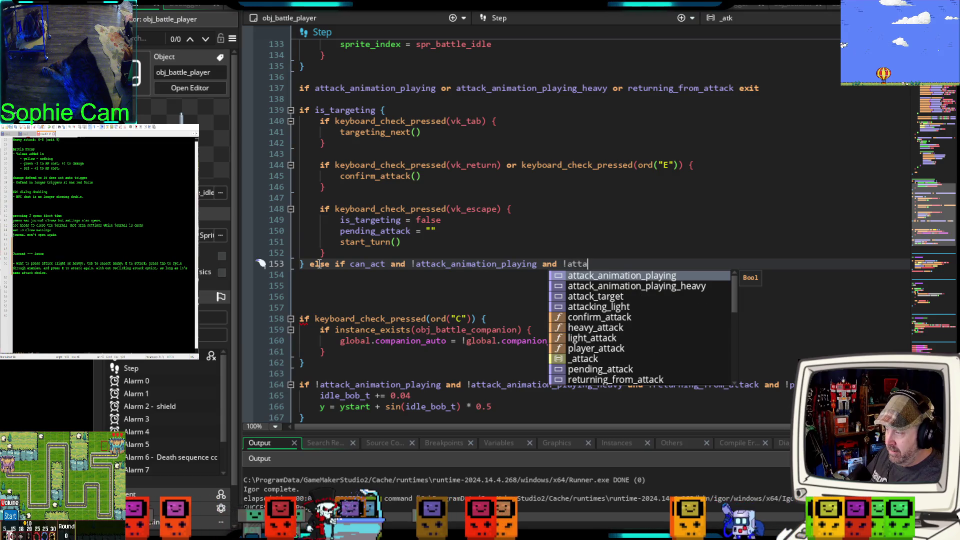
click(666, 287)
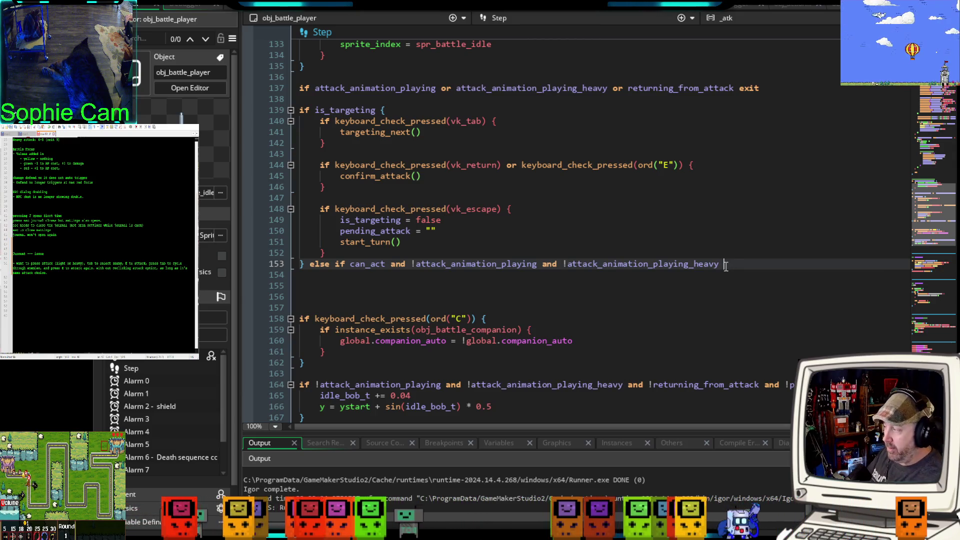
text(and !)
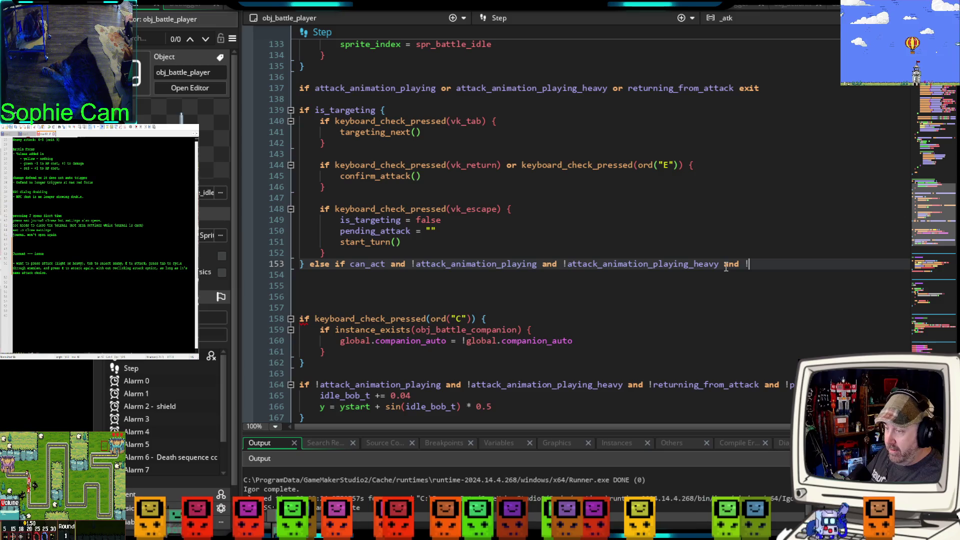
text(retur)
key(Return)
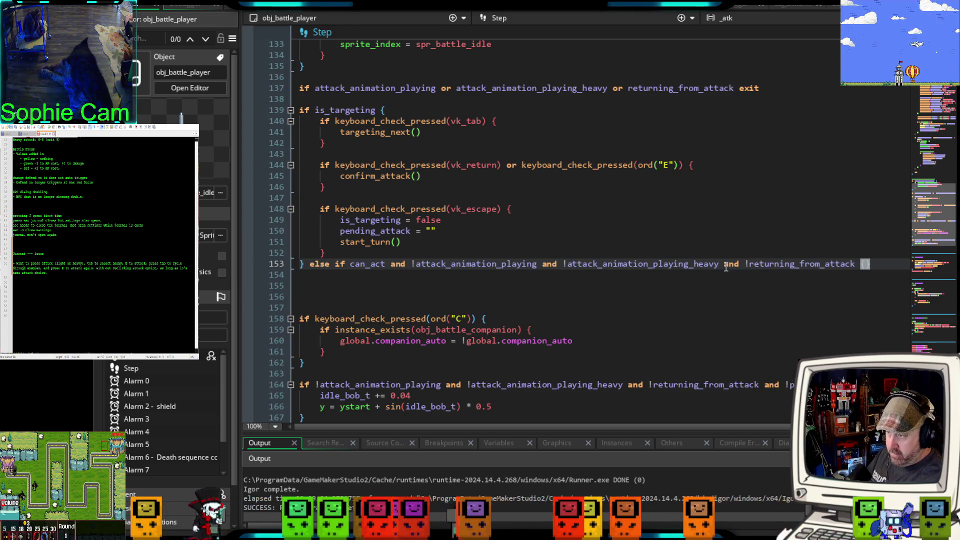
key(Return)
key(Return)
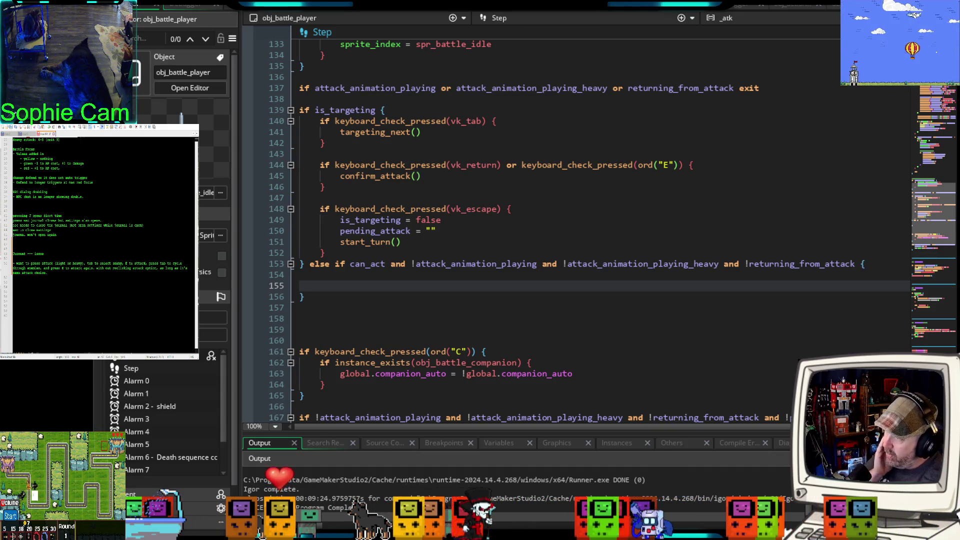
click(333, 277)
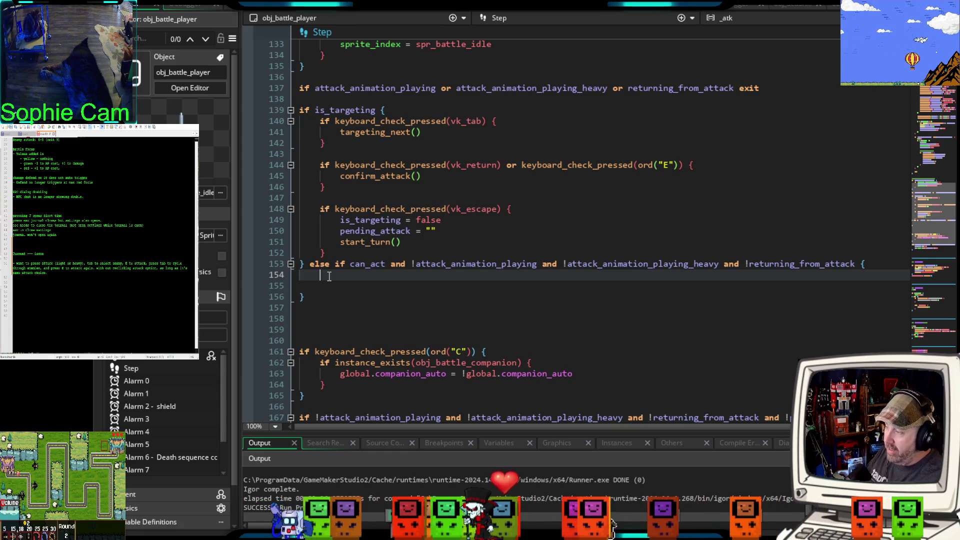
Step: Add an if keyboard_check_pressed(vk_tab) block that sets var _action = options[obj_battle_menu.selected_index]
text(if ke)
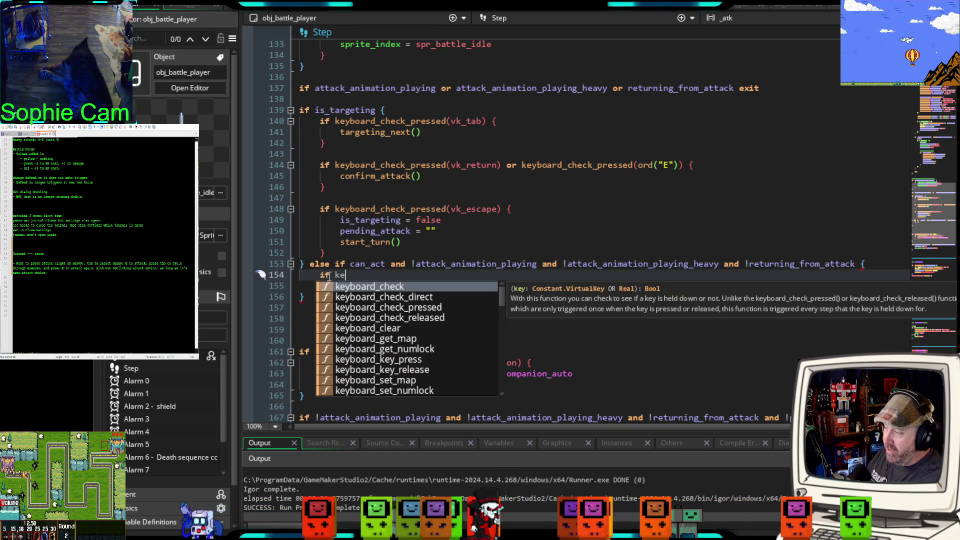
text(yboard_cc)
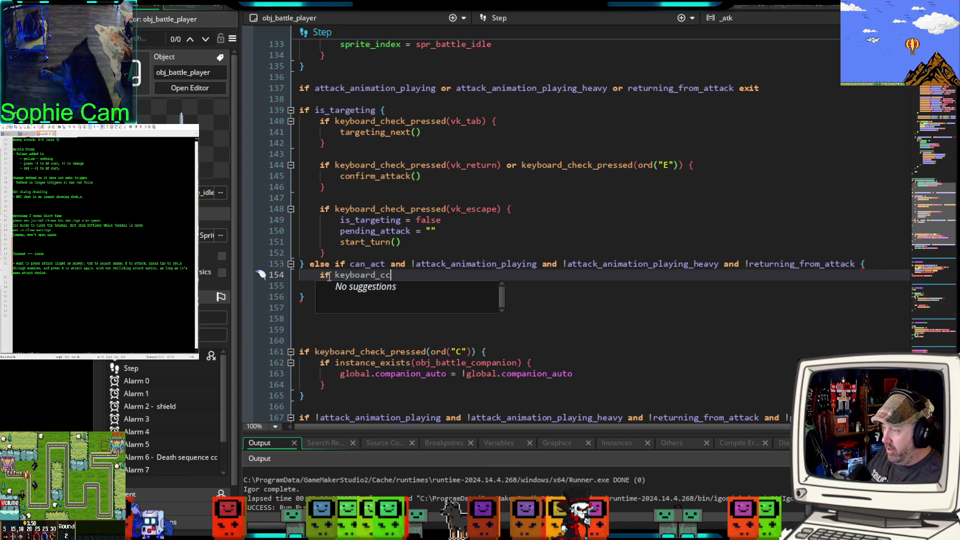
key(BackSpace)
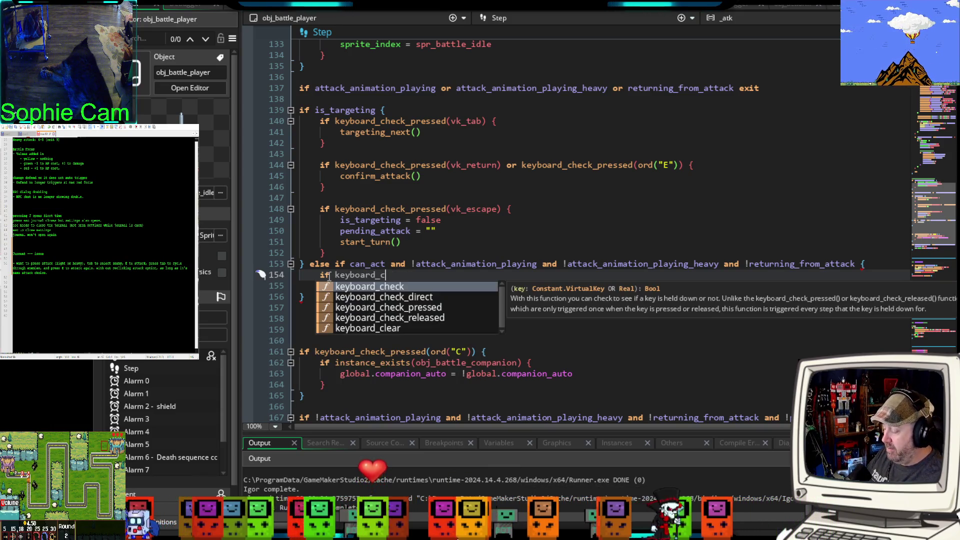
text(heck_pre)
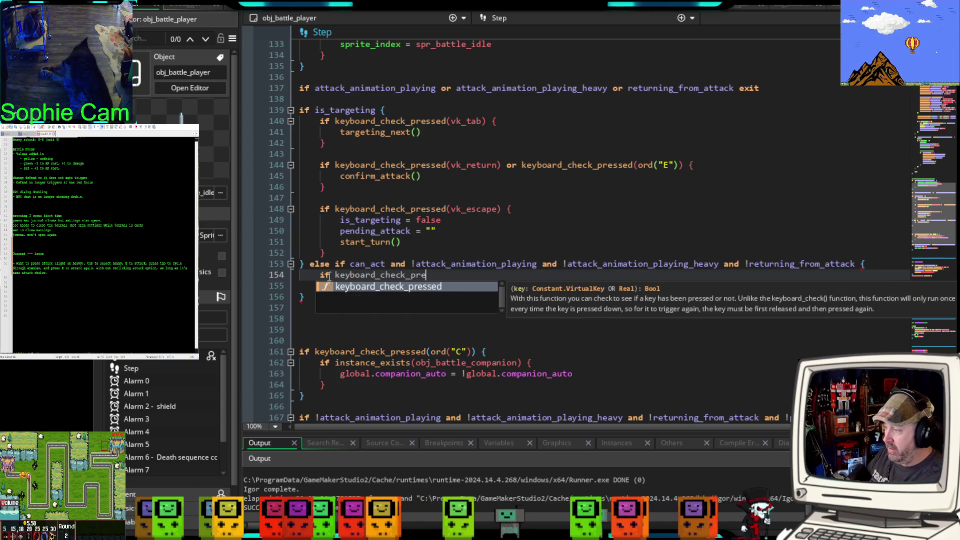
text(ssed()
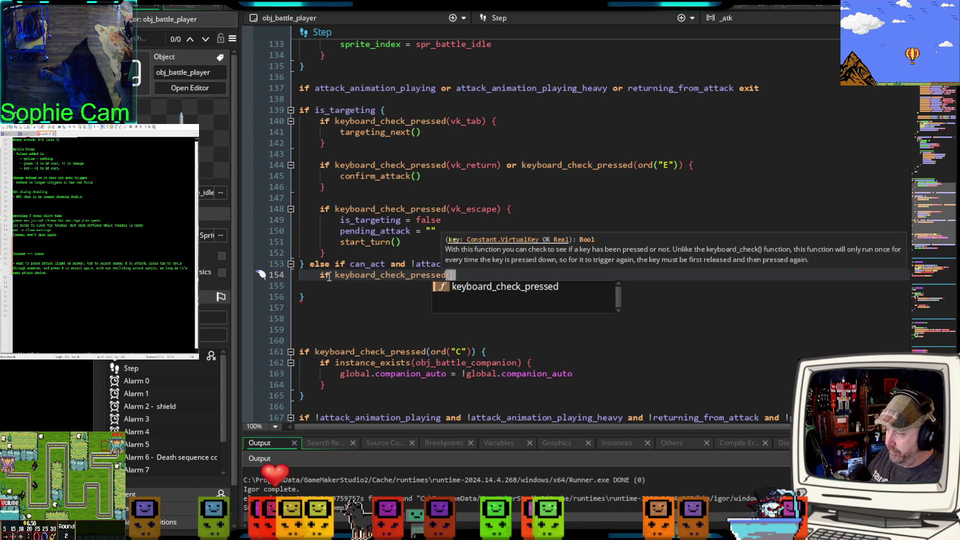
text(vk_tab)
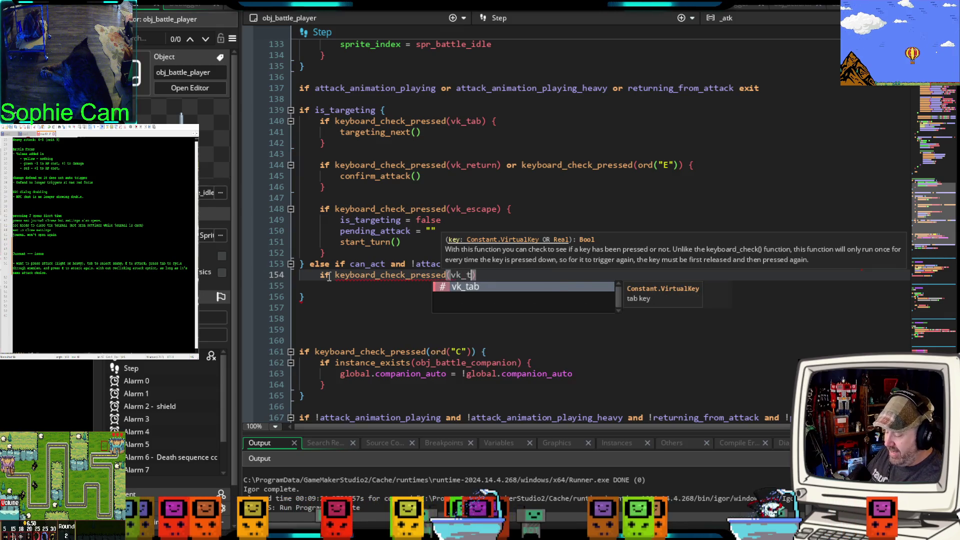
text() )
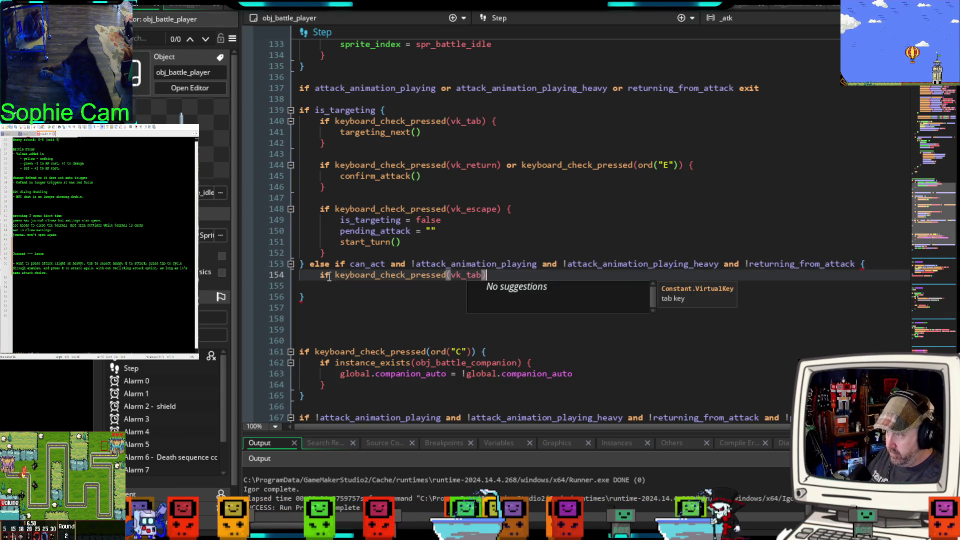
text({)
key(Return)
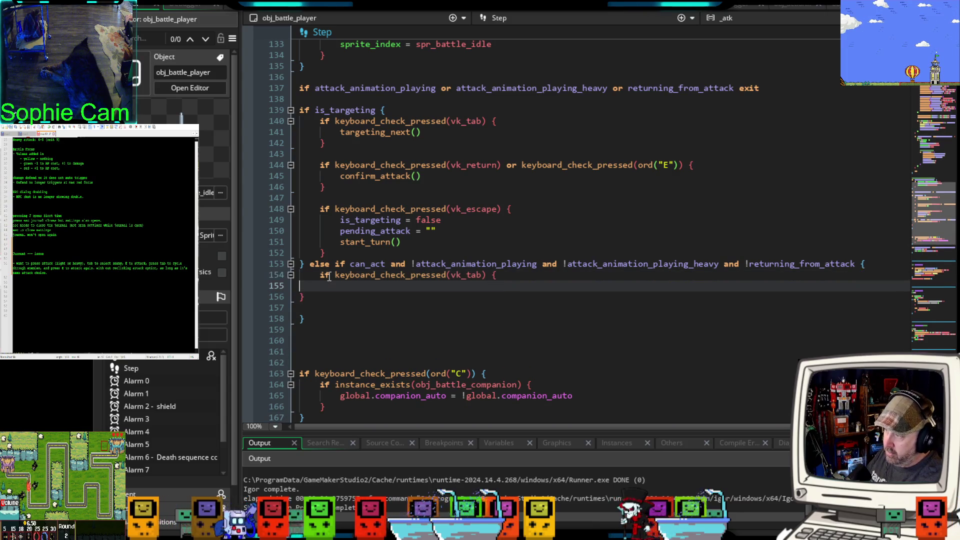
key(Tab)
key(Tab)
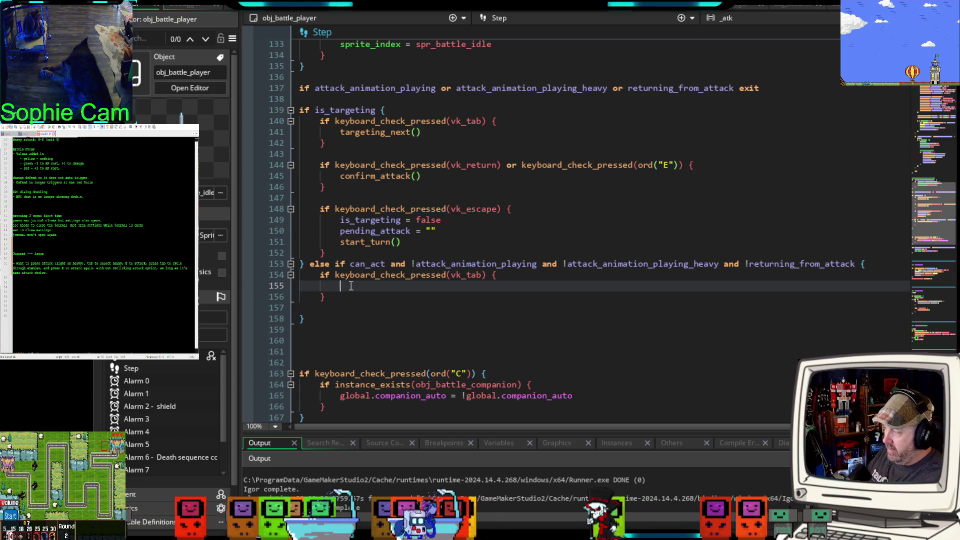
text(var _ac)
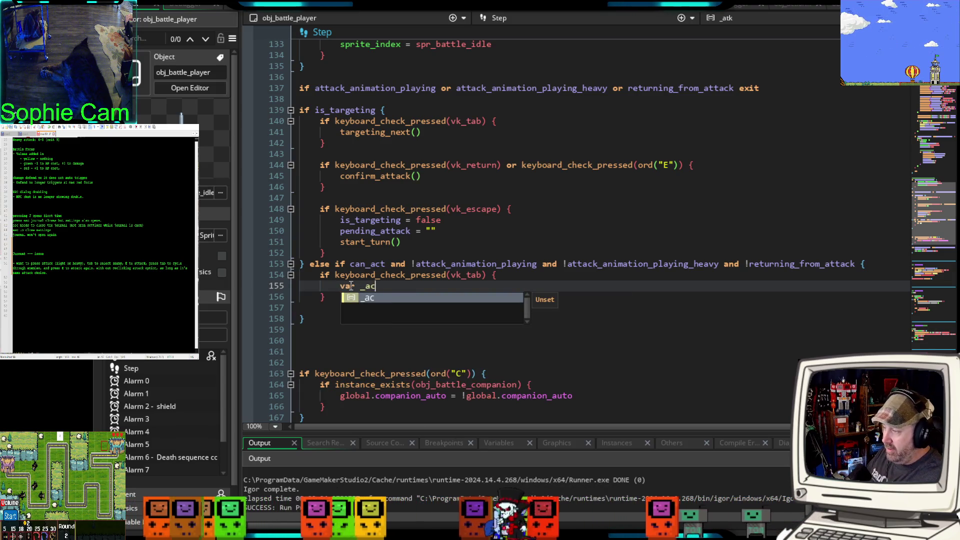
text(tion =)
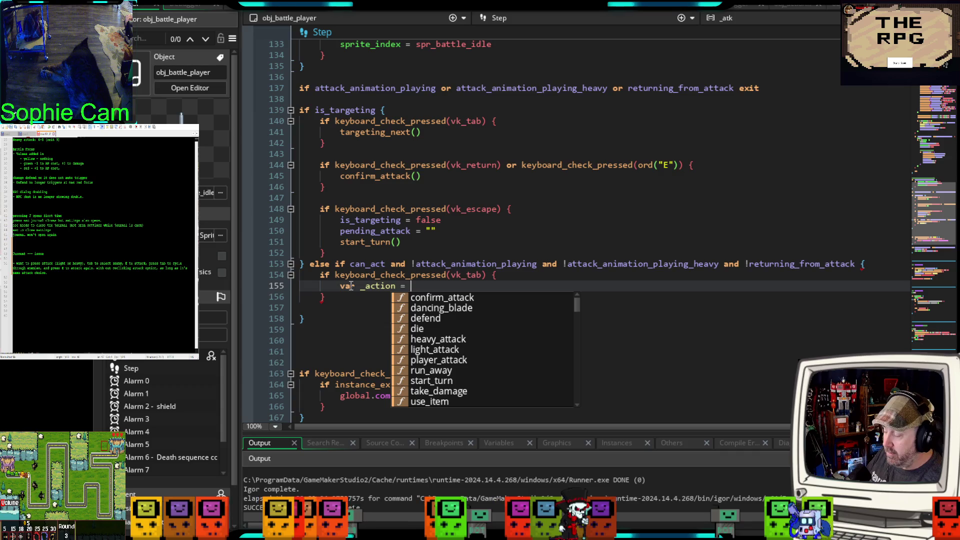
text(options)
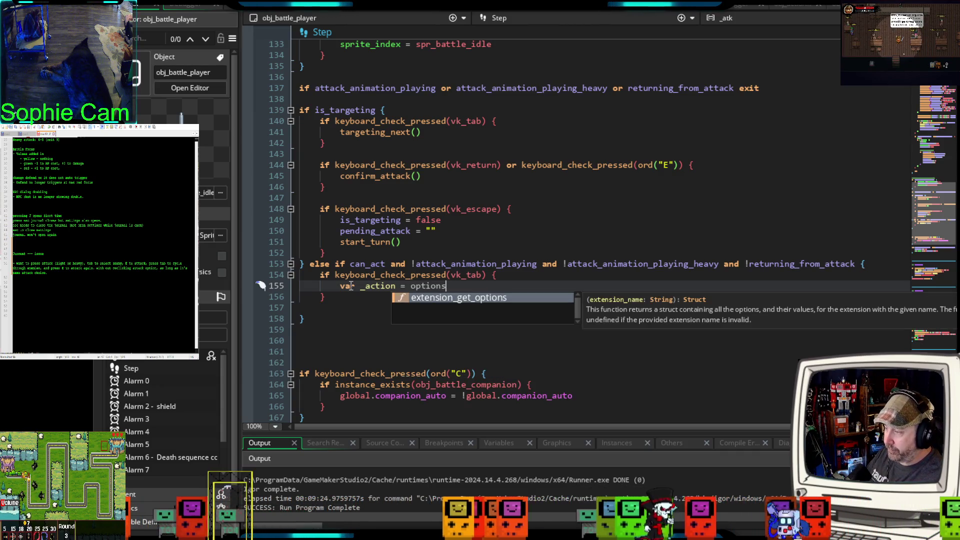
text([)
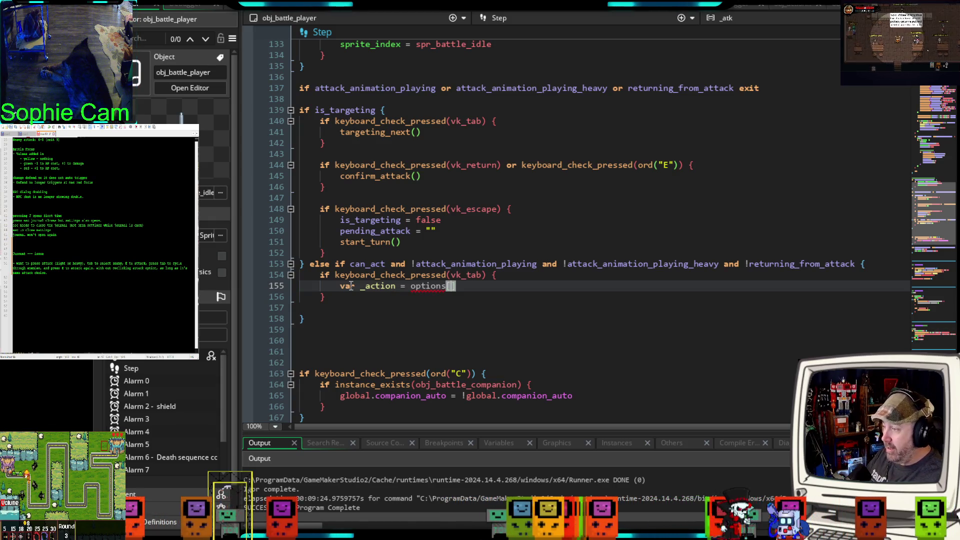
text(obj)
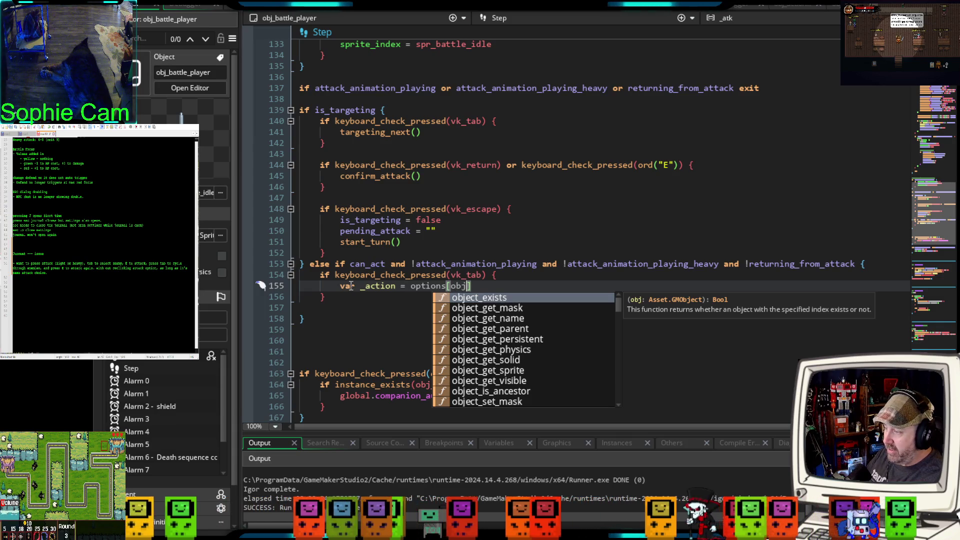
text(_b)
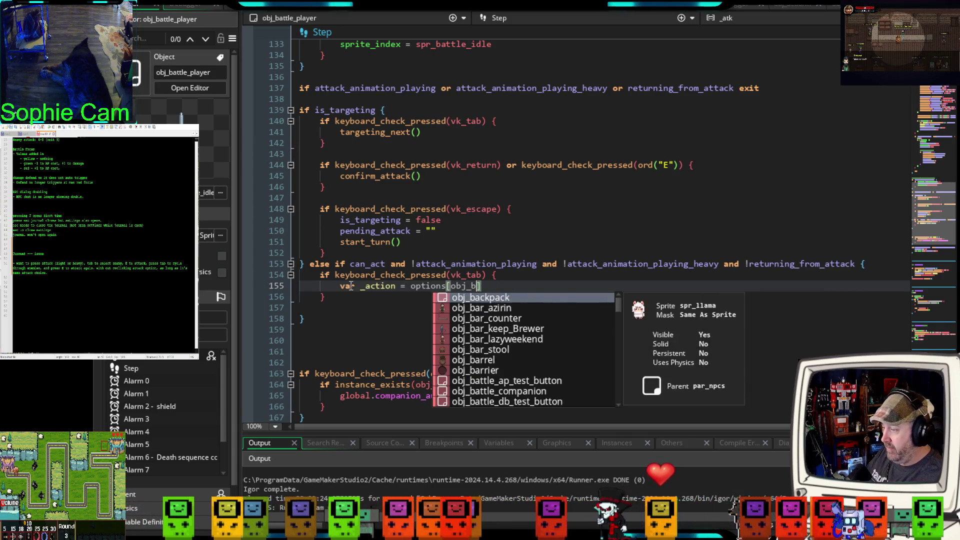
text(attle_menu)
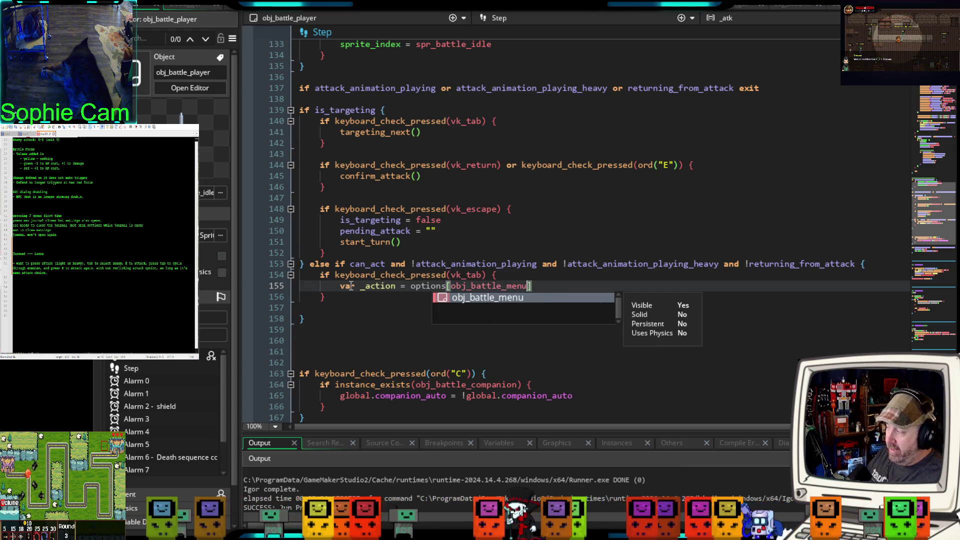
text(.selected )
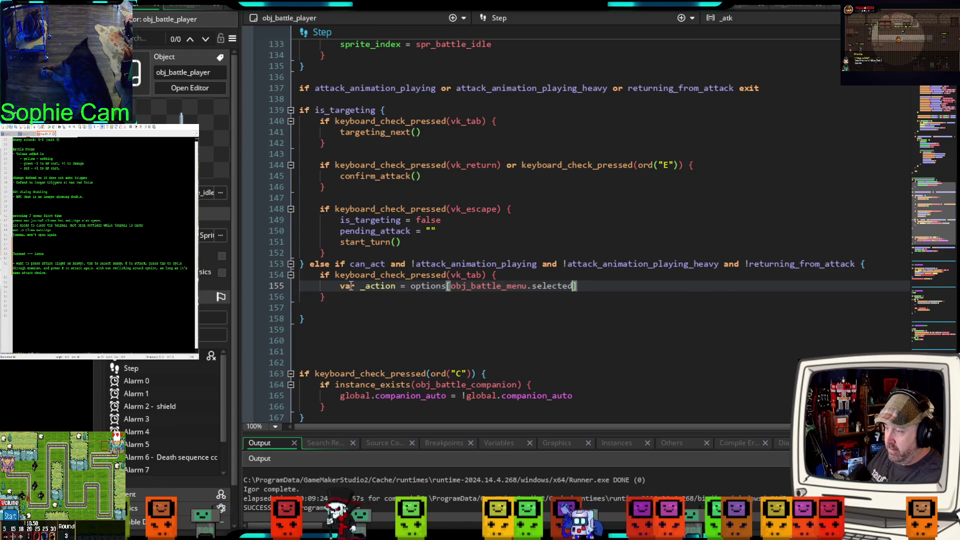
text(_index)
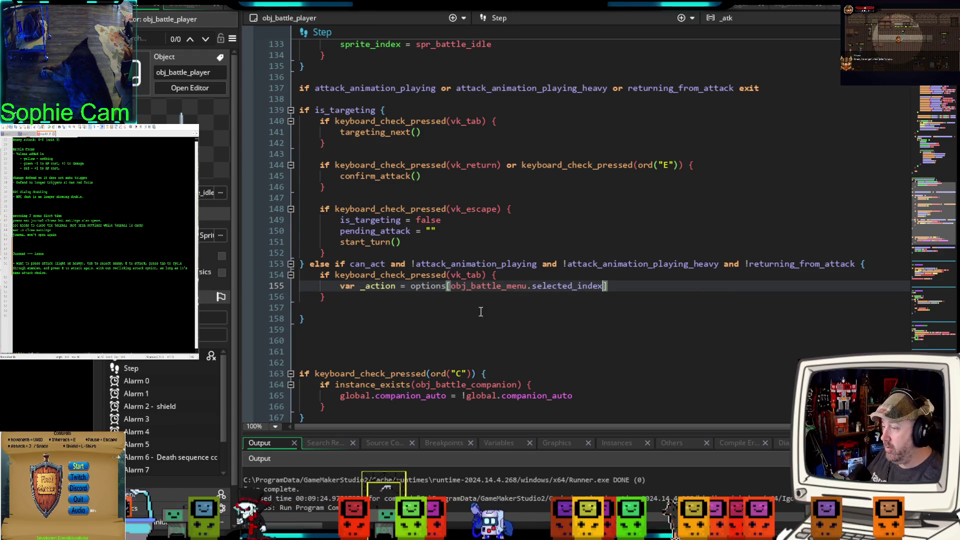
key(Return)
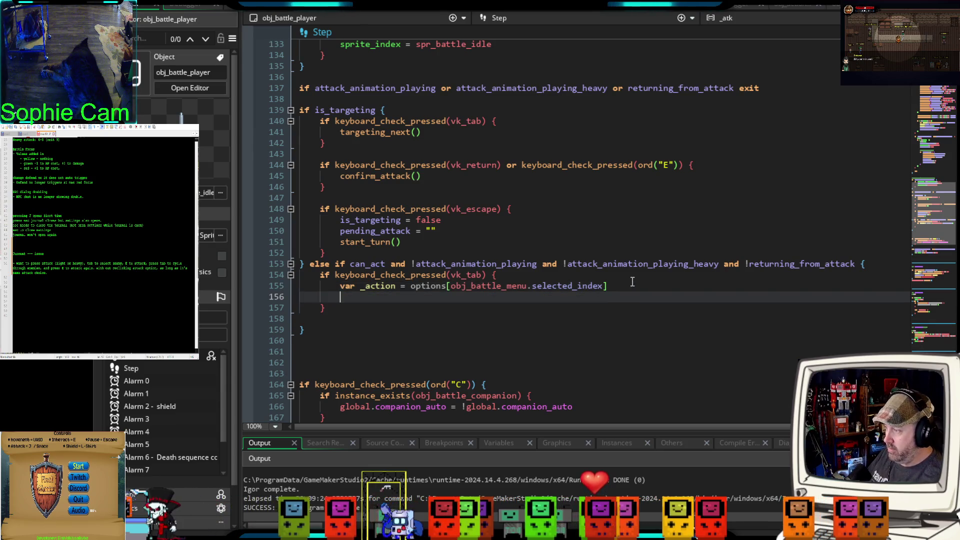
Step: Write if _action == "Light Attack" or _action == "Heavy Attack" { on line 156 and open its block
text(if )
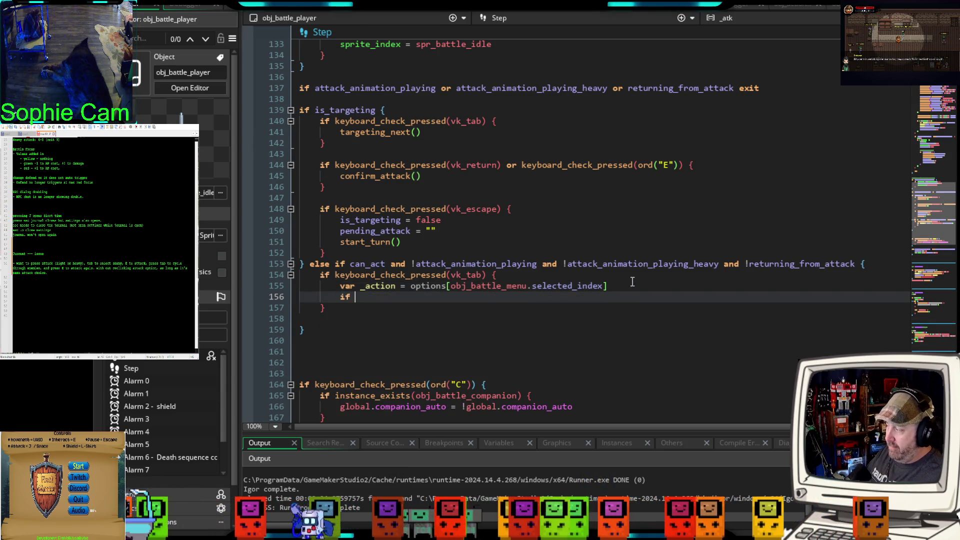
text(_actio)
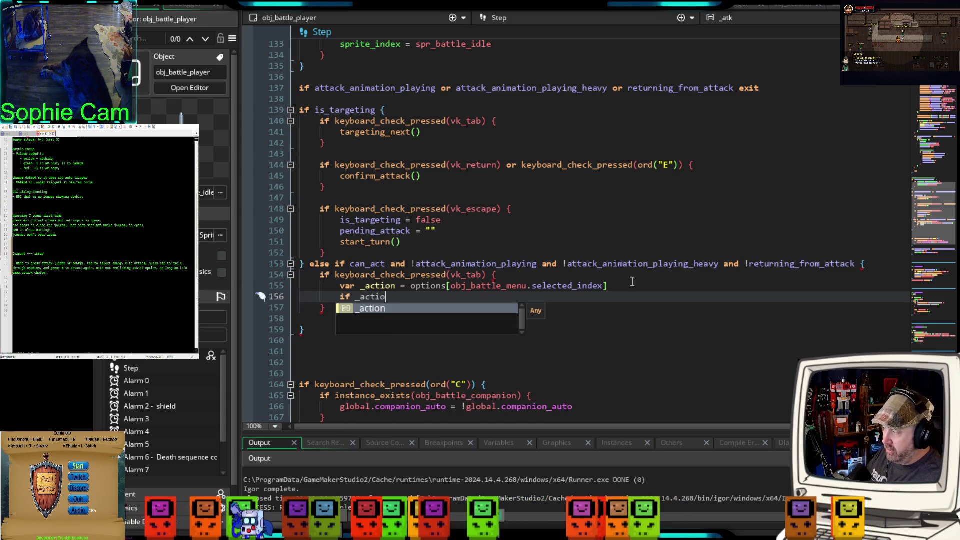
text(n ==)
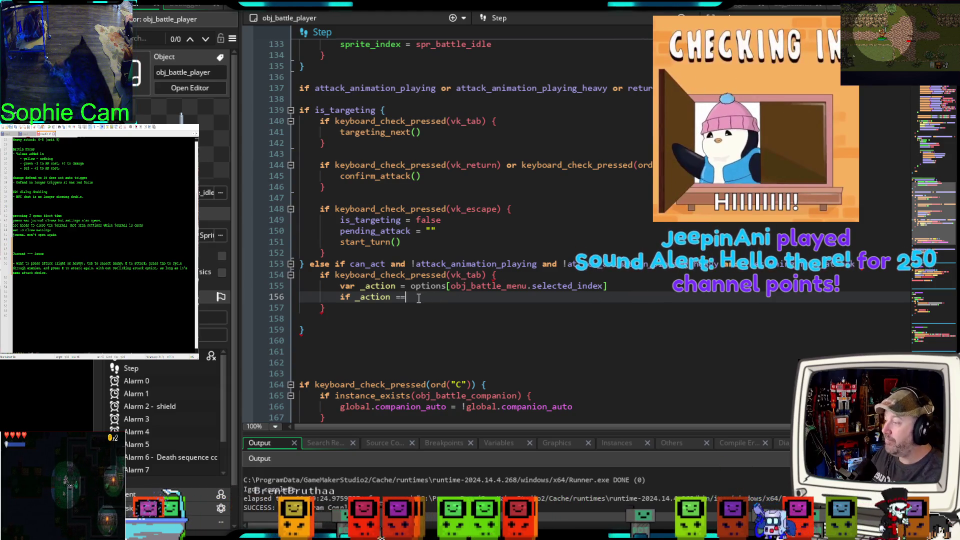
text(")
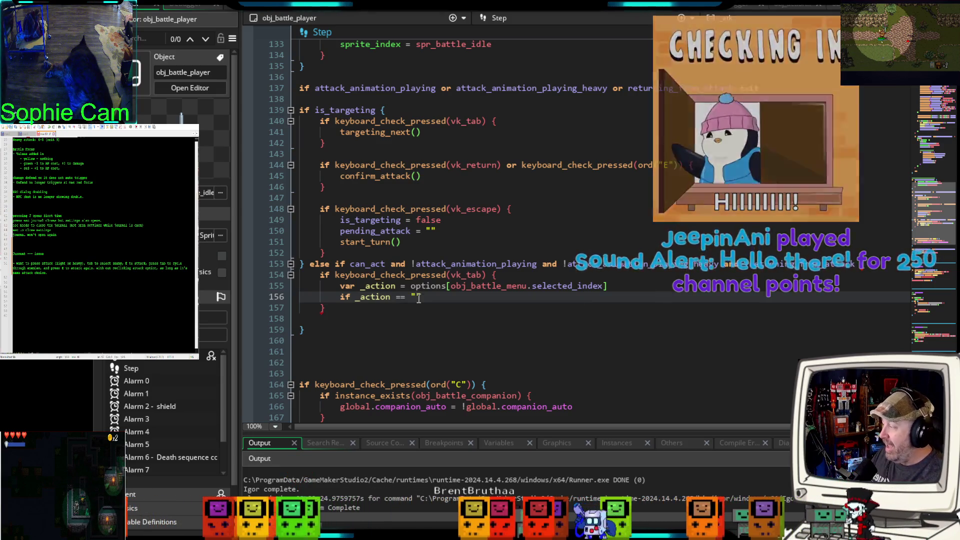
text(a)
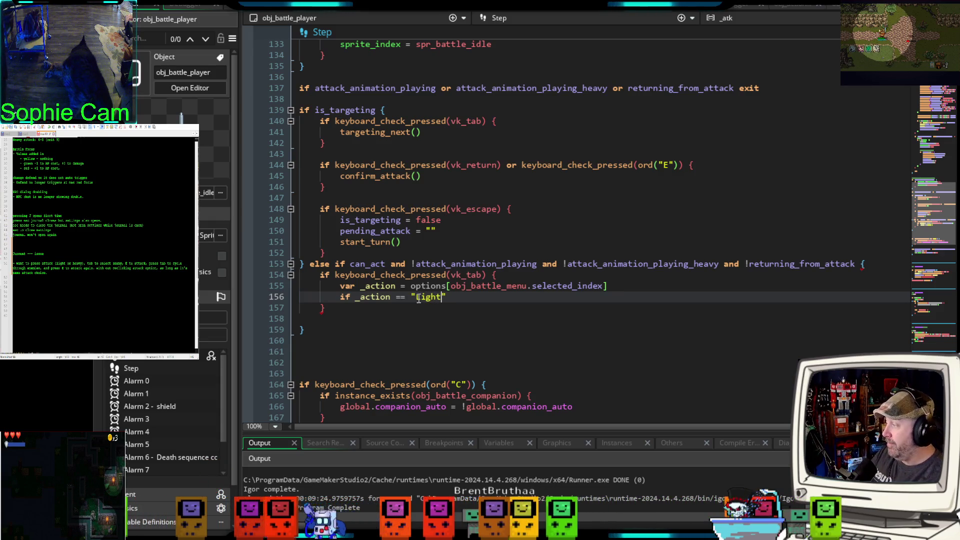
text(Attack)
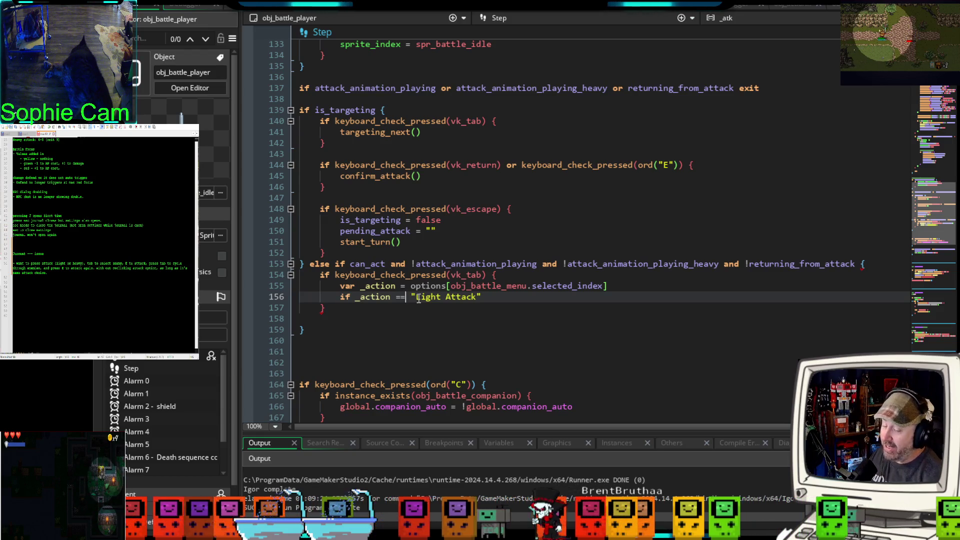
click(495, 299)
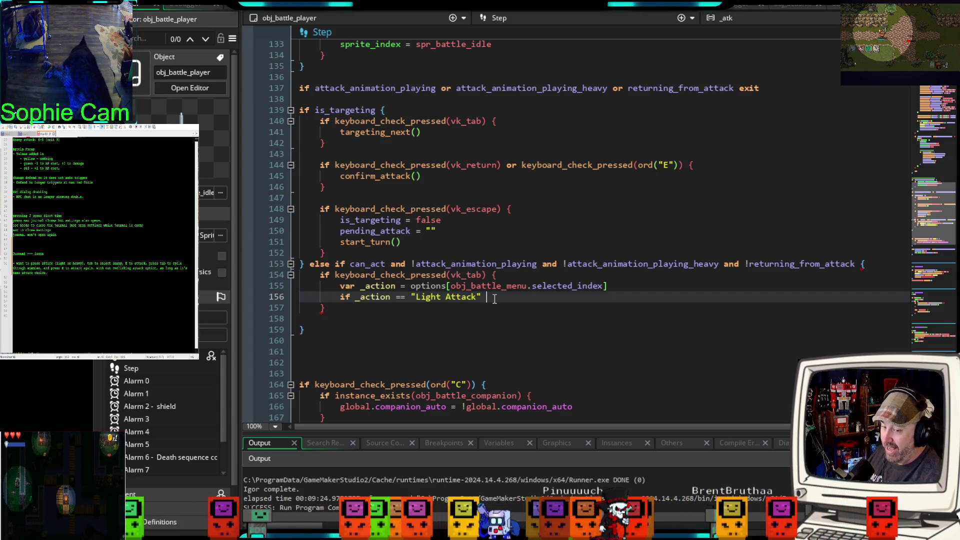
text(or _action == ")
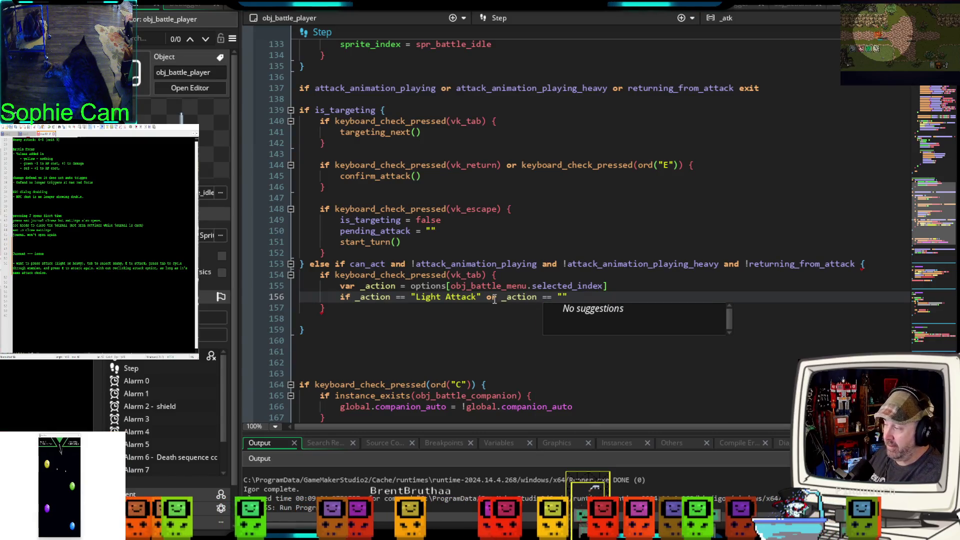
text(Heavy)
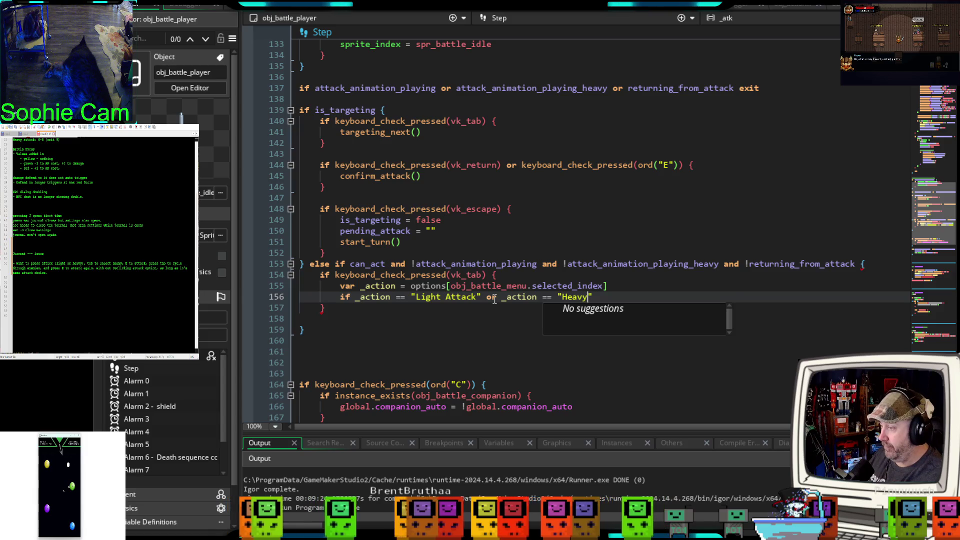
text( Attack)
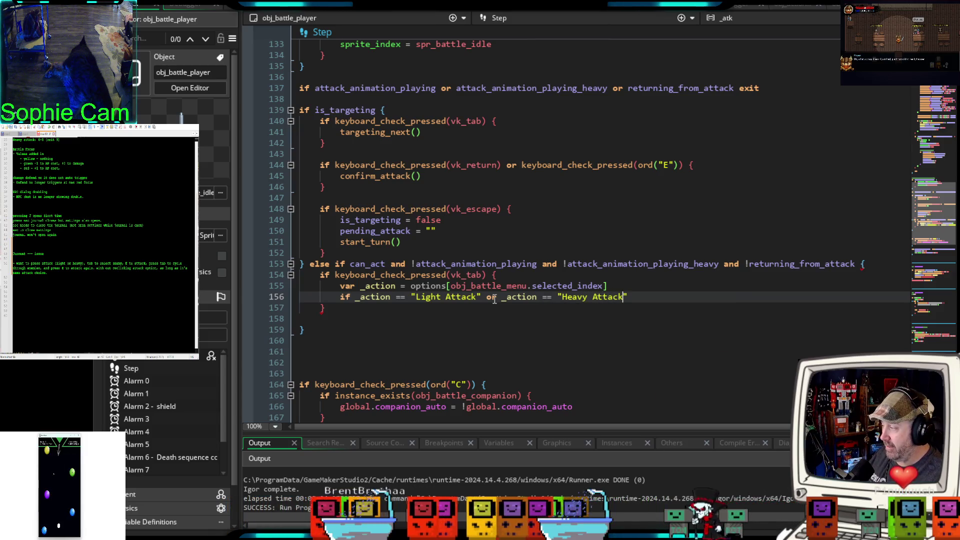
text(")
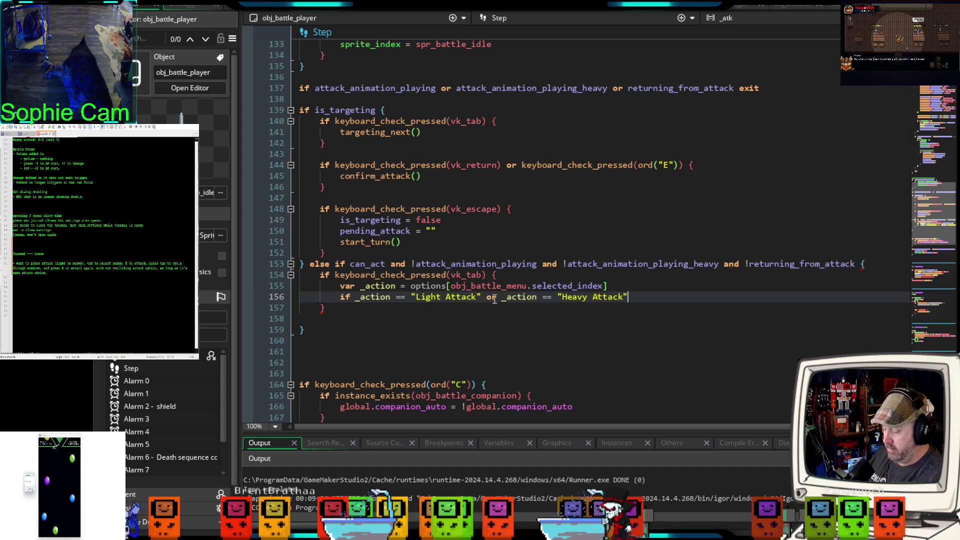
text( {)
key(Return)
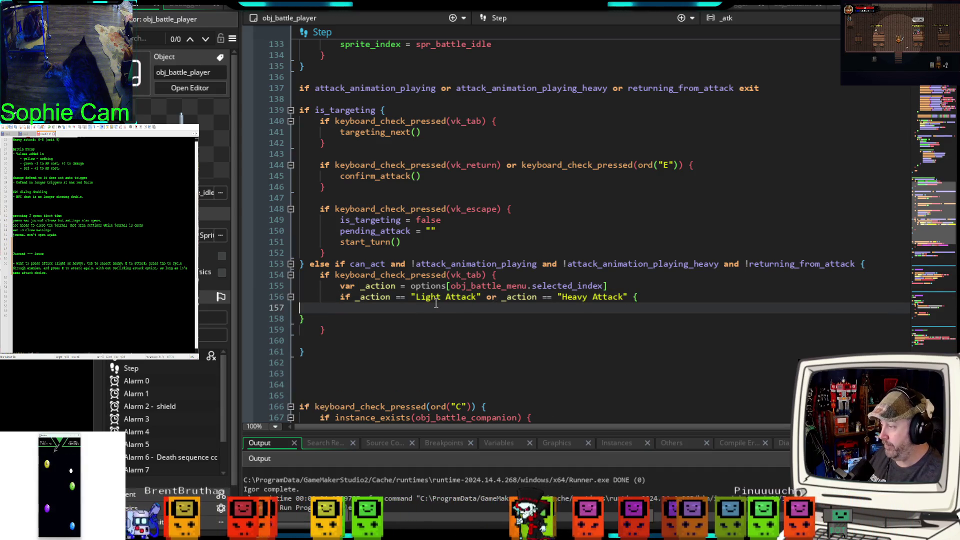
Step: Re-indent the block's closing brace and add an if _action == "Light Attack" check inside it
key(Down)
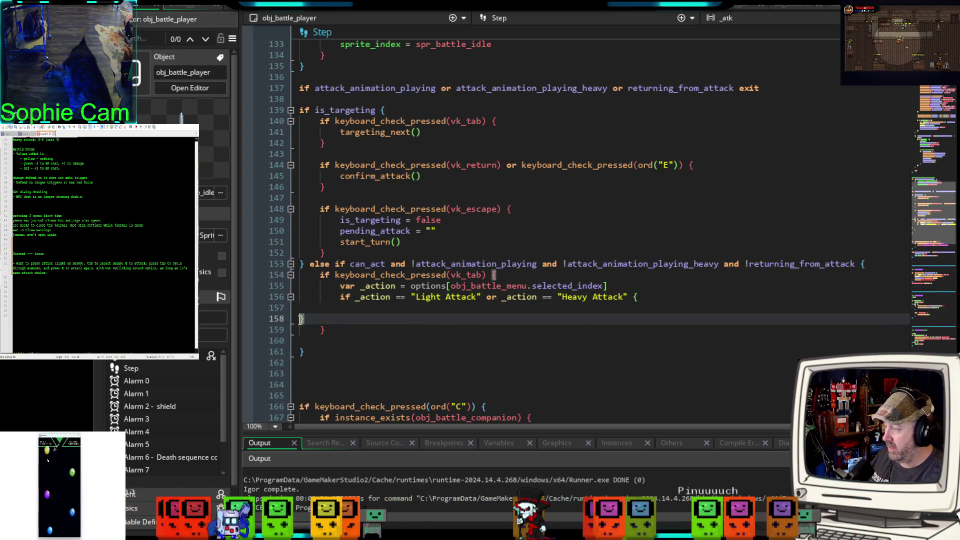
key(Tab)
key(Tab)
click(361, 308)
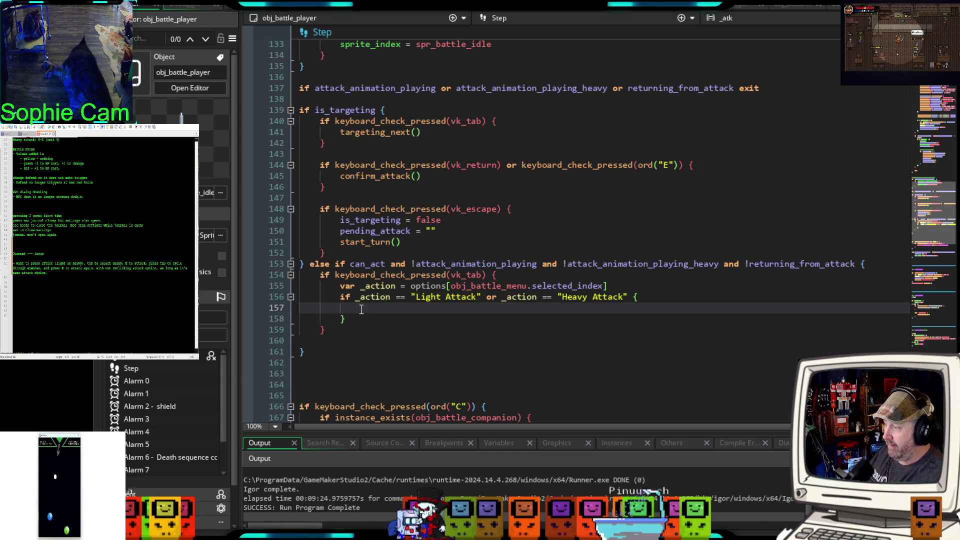
text(else)
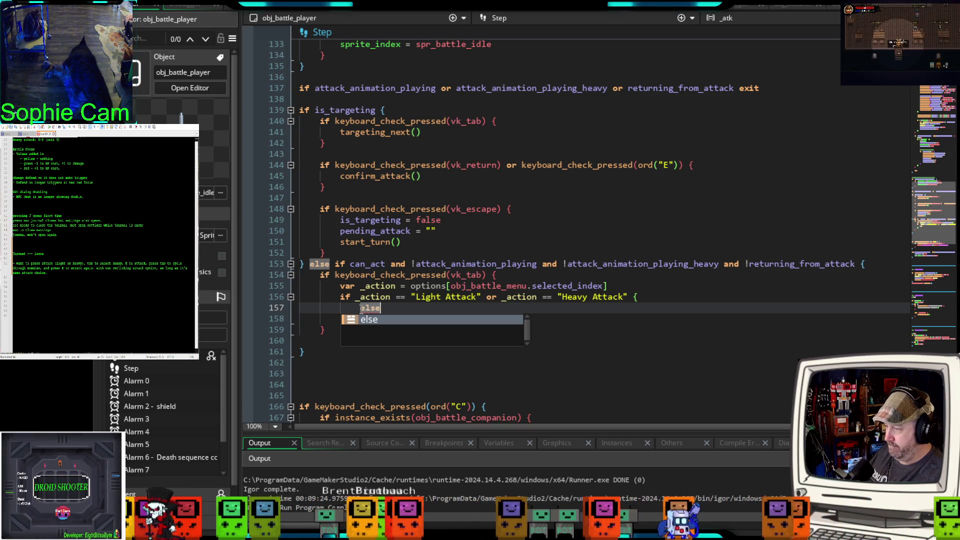
key(BackSpace)
key(BackSpace)
key(BackSpace)
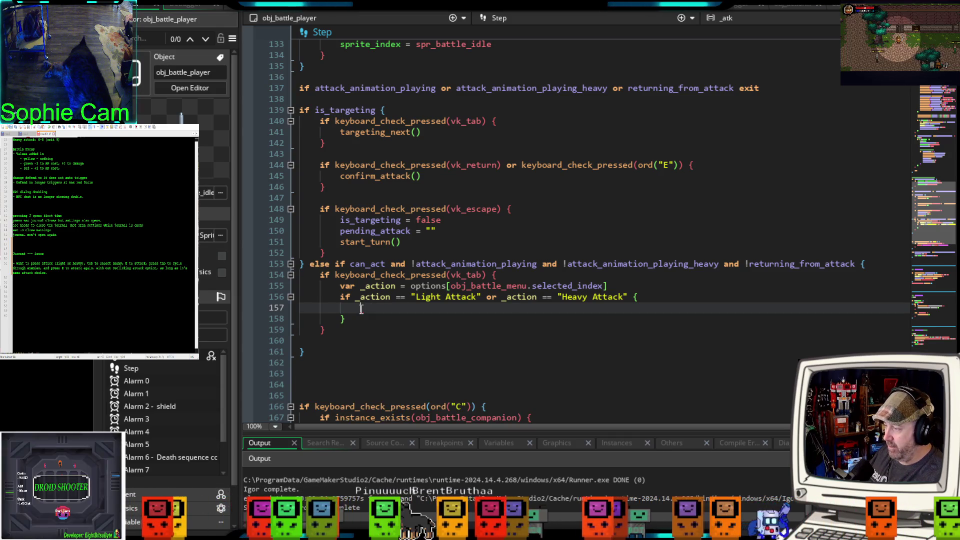
text(if )
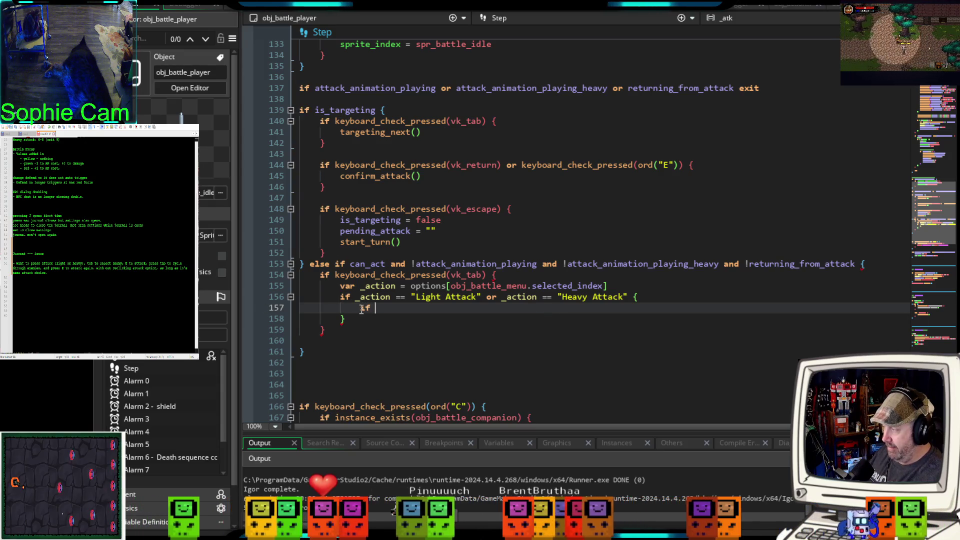
text(actio)
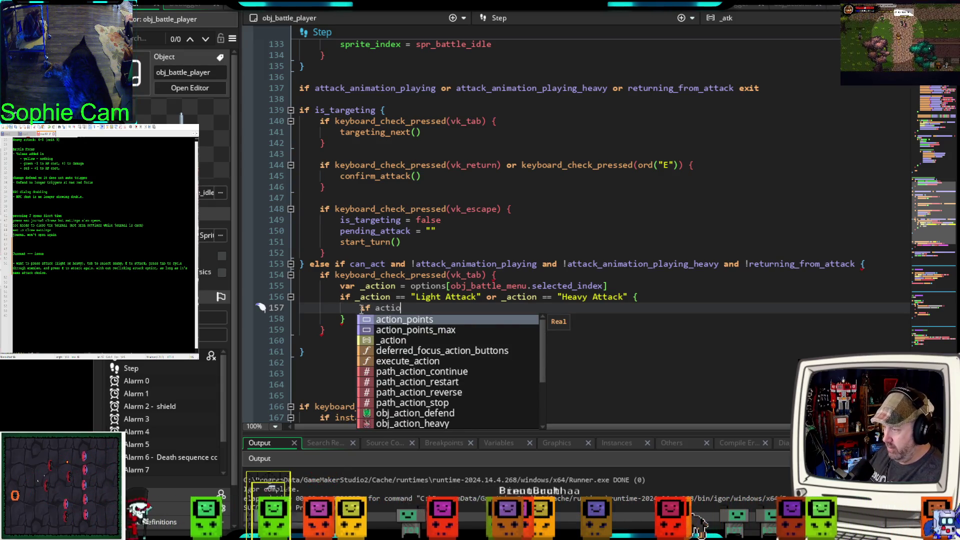
key(BackSpace)
key(BackSpace)
key(BackSpace)
key(BackSpace)
key(BackSpace)
text(_)
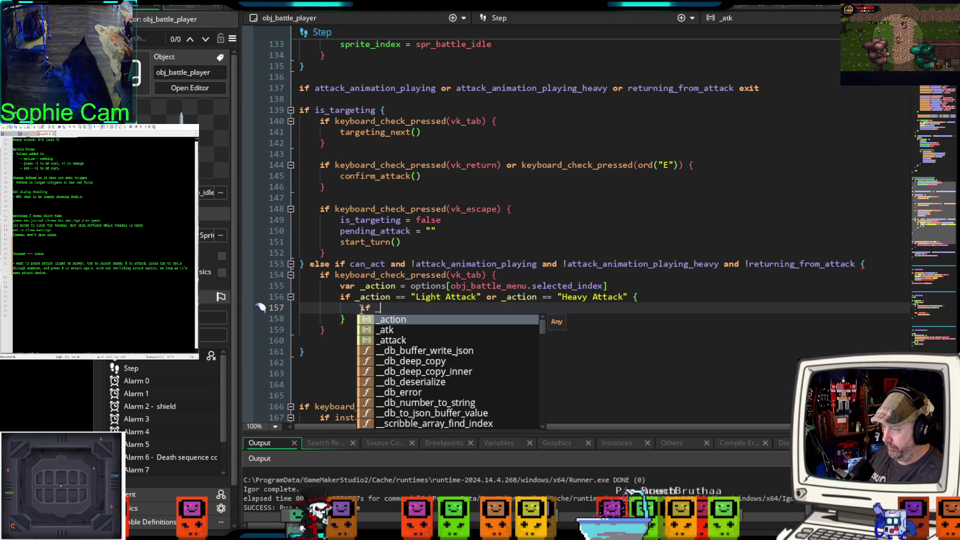
text(action ==)
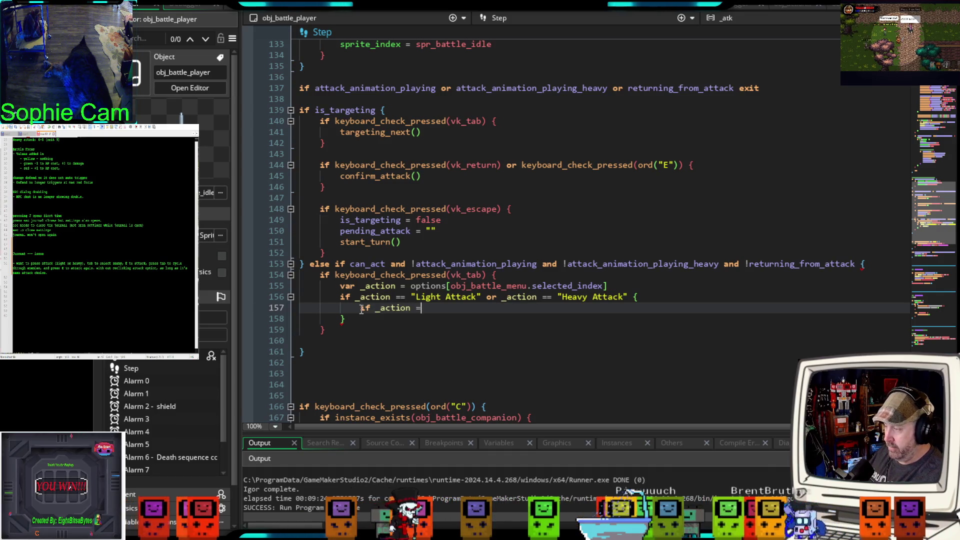
text( "l)
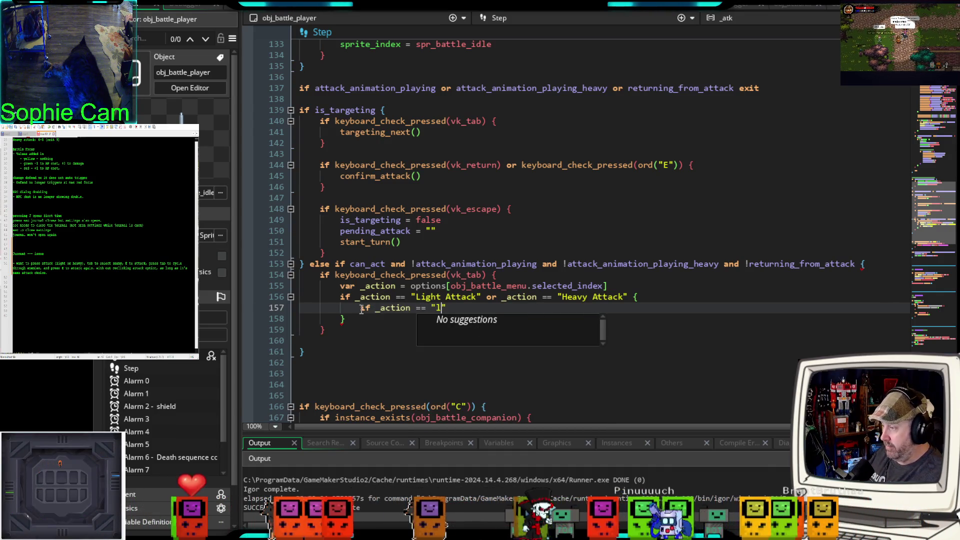
key(BackSpace)
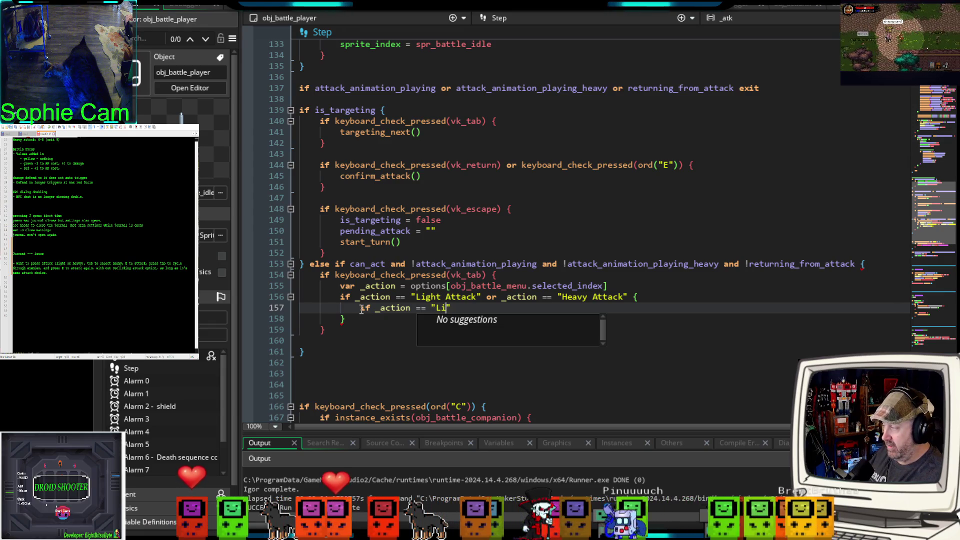
text(ght Attack)
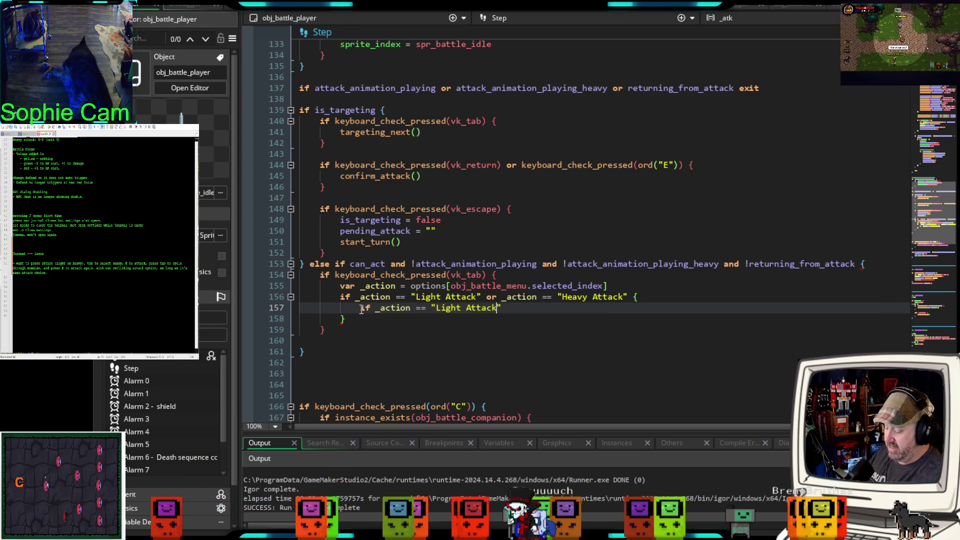
text(" l)
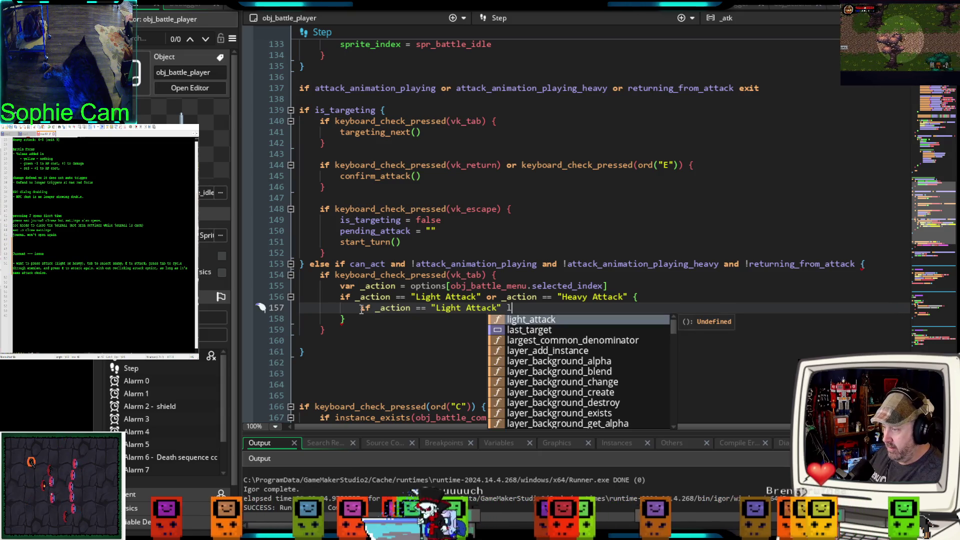
Step: Call light_attack() for the light option and heavy_attack() in an else branch
key(Return)
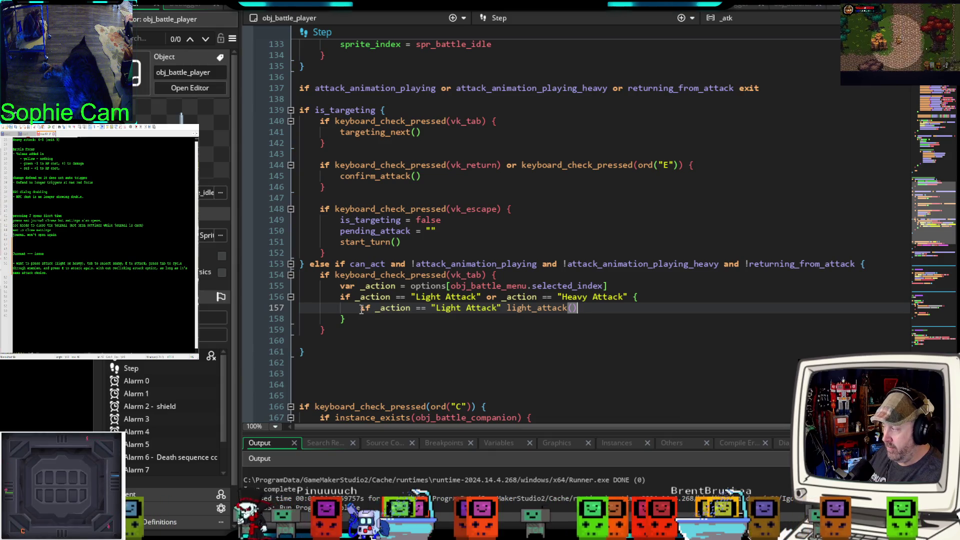
key(Return)
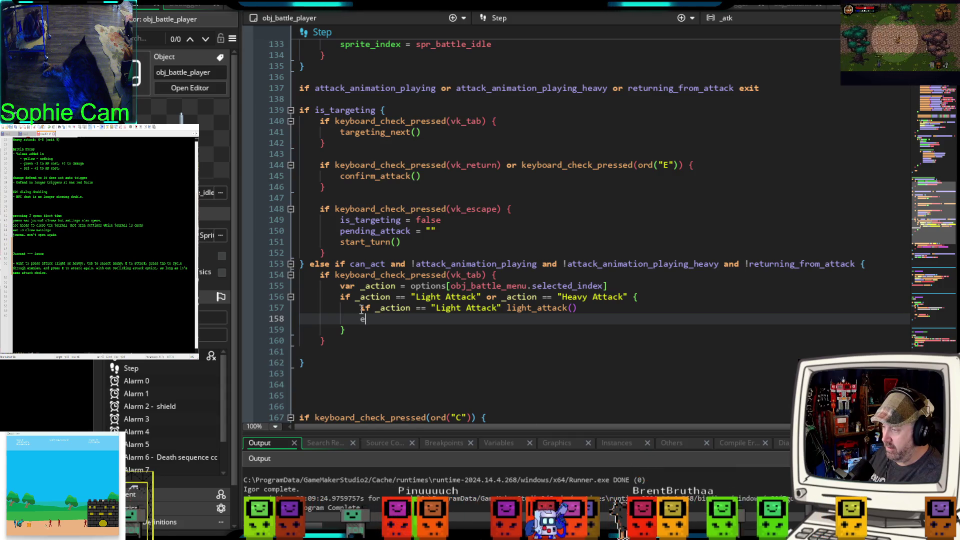
text(lse heavy)
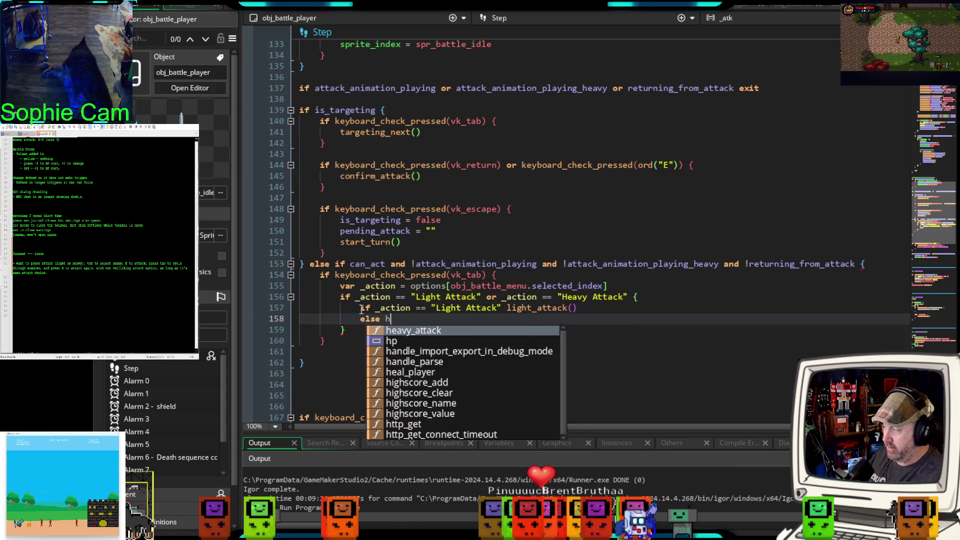
text(_)
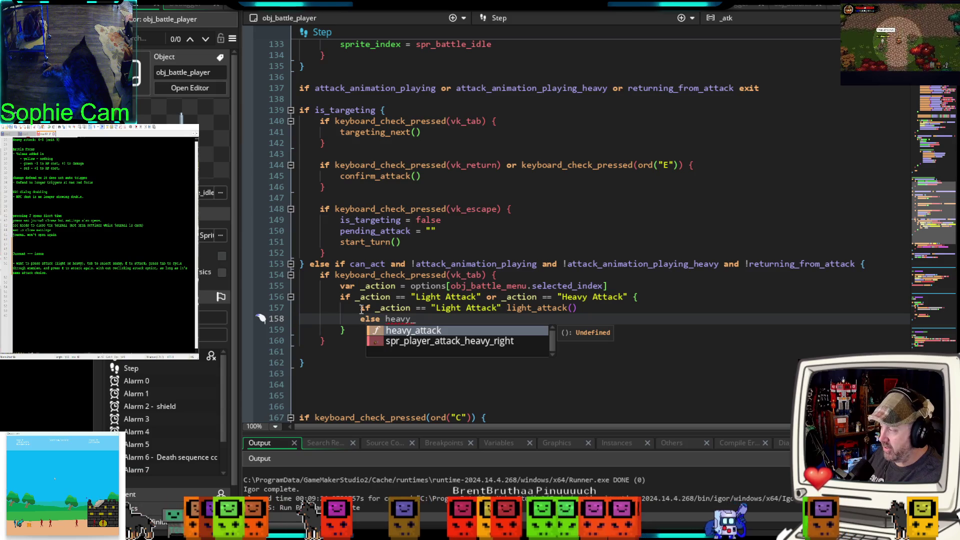
text(attack)
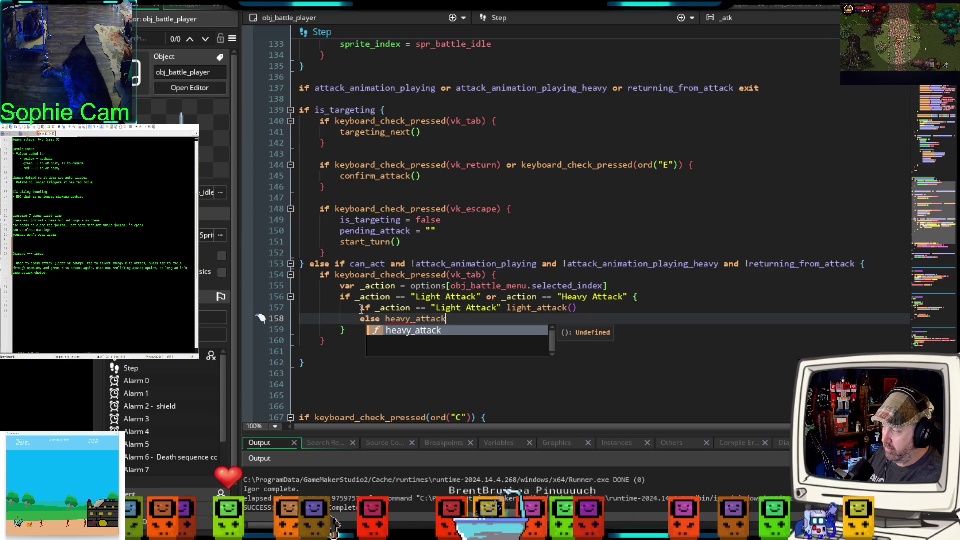
text(())
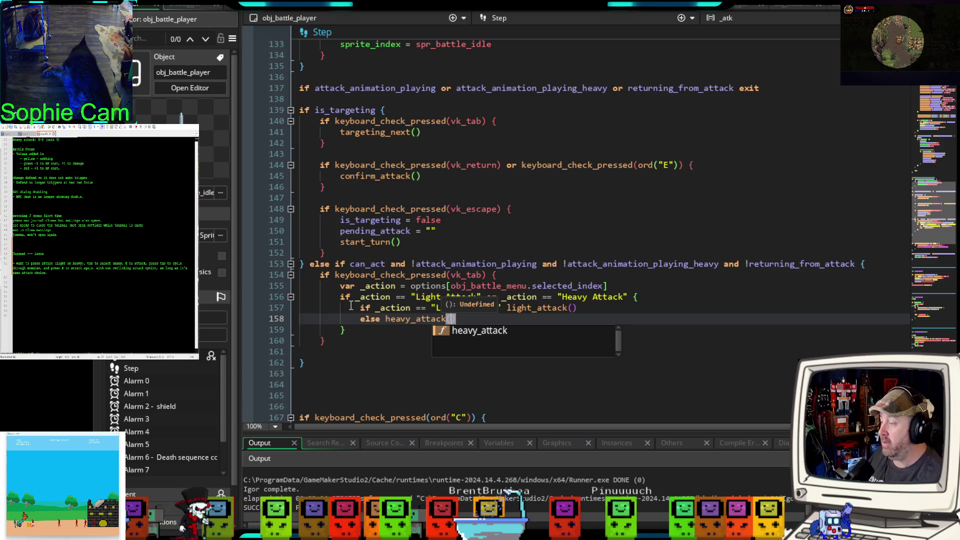
click(384, 376)
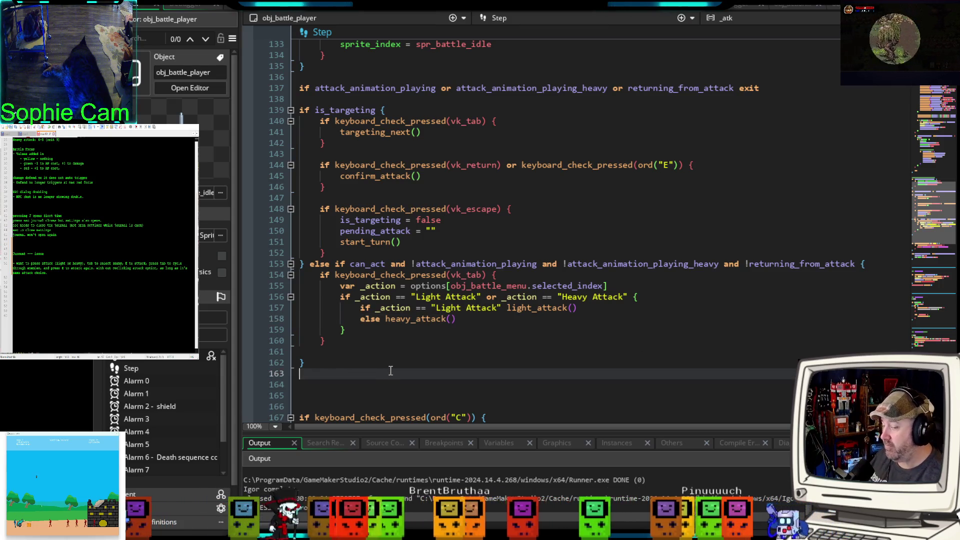
scroll(414, 324, down, 4)
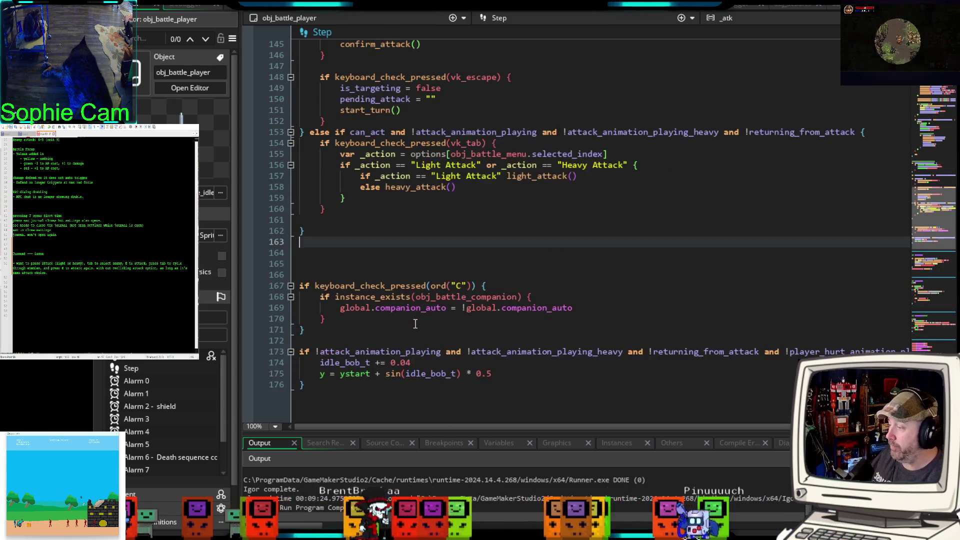
Step: Check the selected_index lookup on line 155, then start a debug run with F6
scroll(415, 324, up, 2)
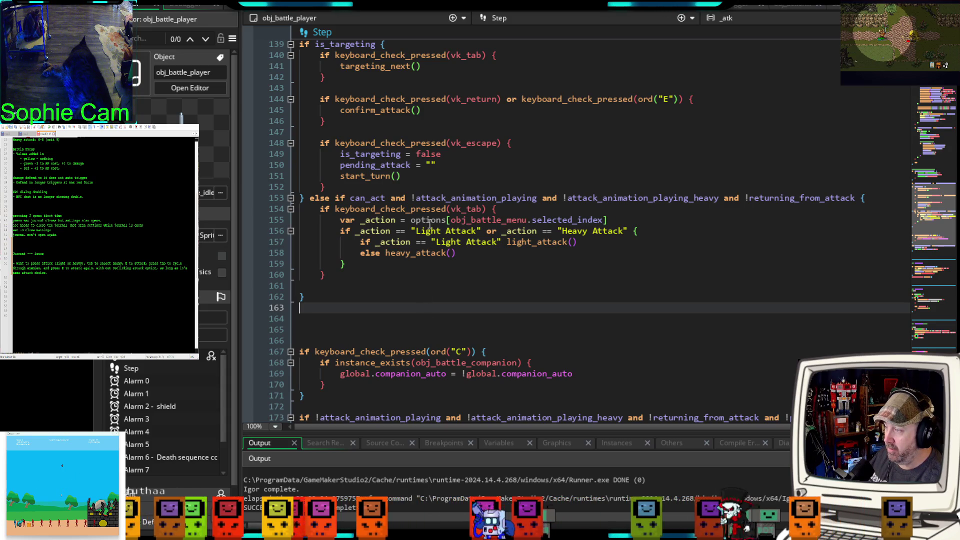
drag(615, 220, 436, 220)
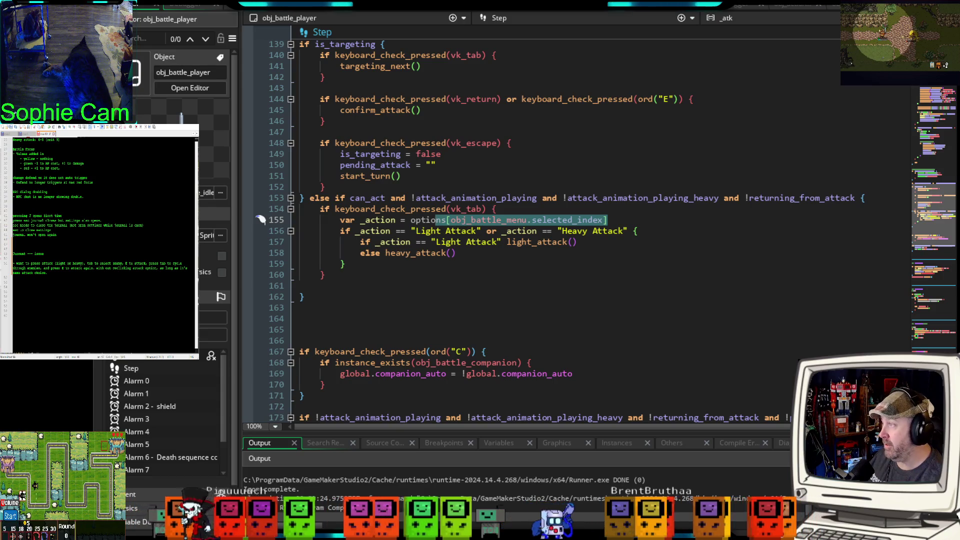
key(F6)
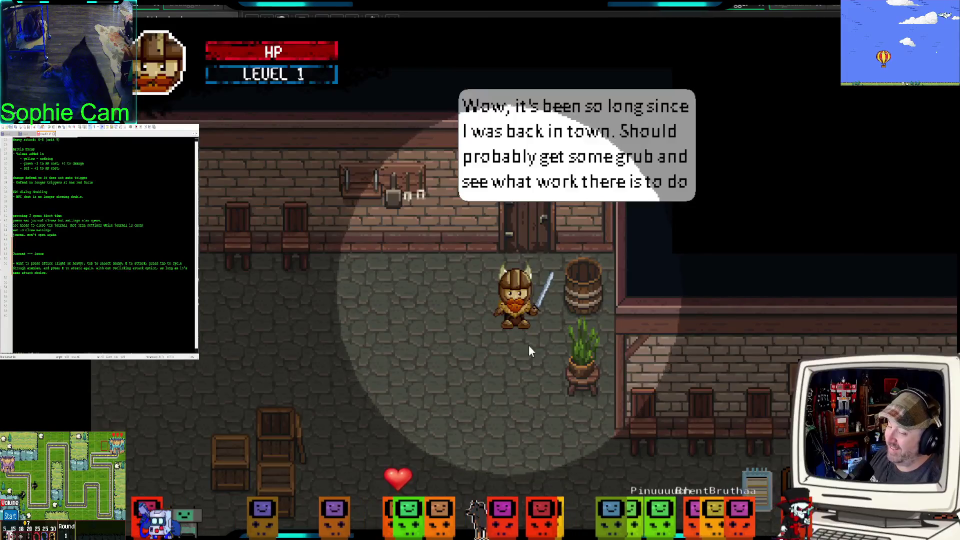
Step: Walk into a rat battle, light-attack then heavy-attack the top rat, and choose End Turn
key(Down)
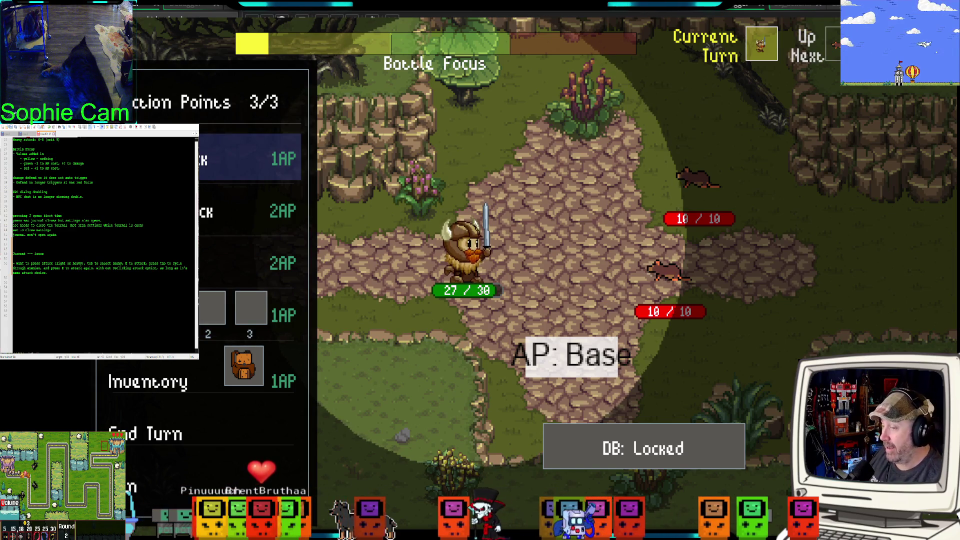
key(e)
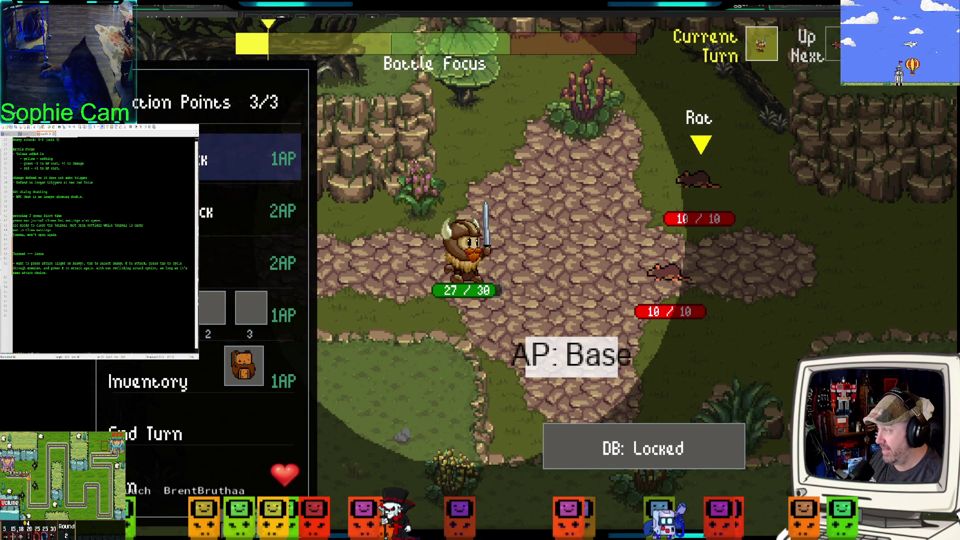
key(e)
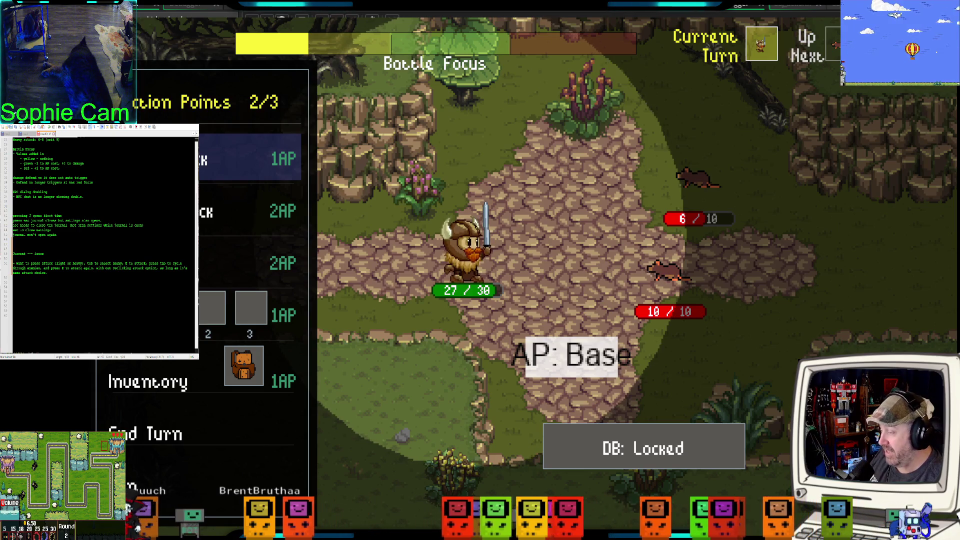
key(e)
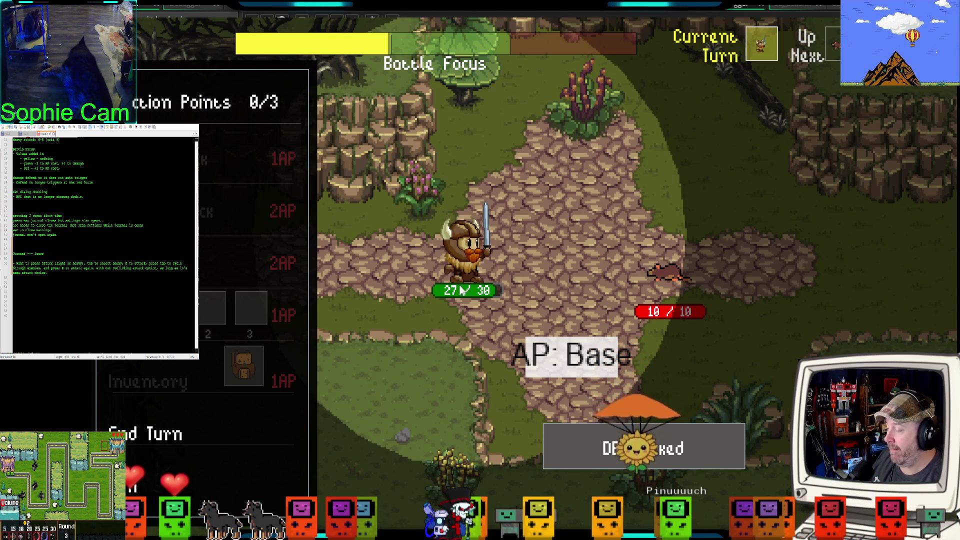
click(203, 418)
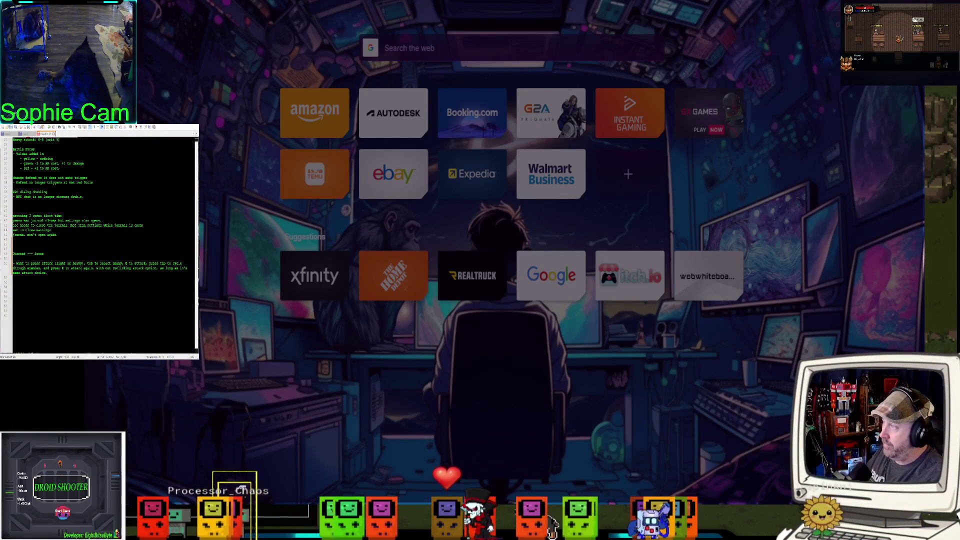
Step: Preview the perched quaker parrot image, glance at Miro, then switch back to the battle
key(Return)
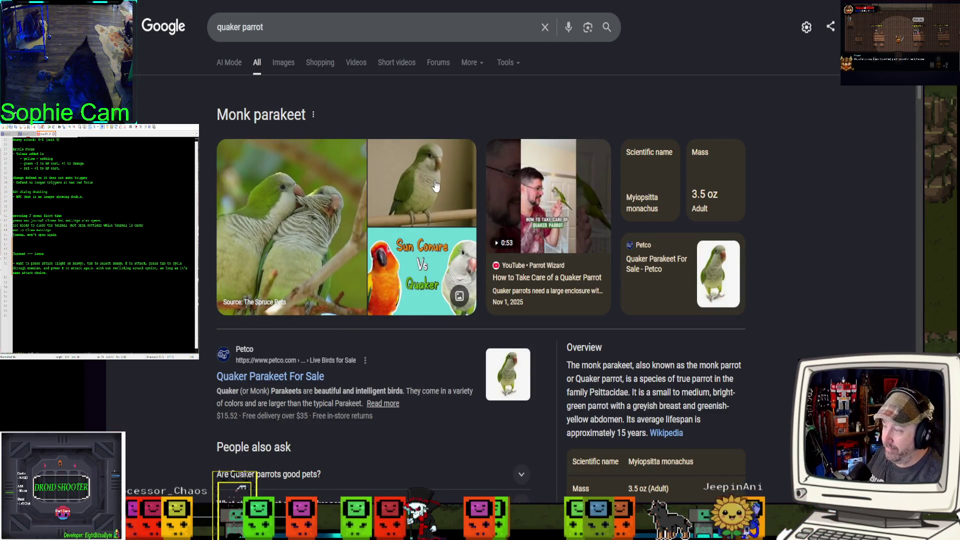
click(434, 188)
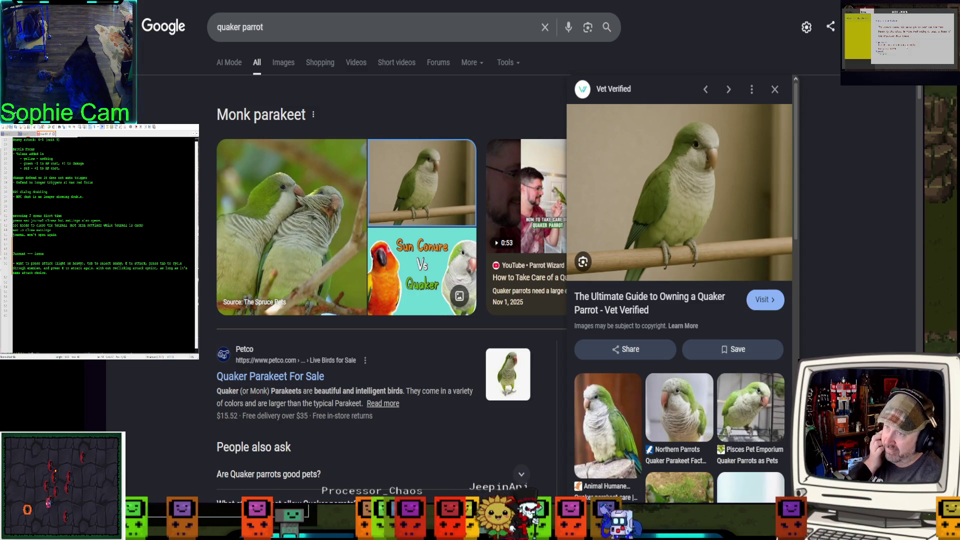
key(alt+Tab)
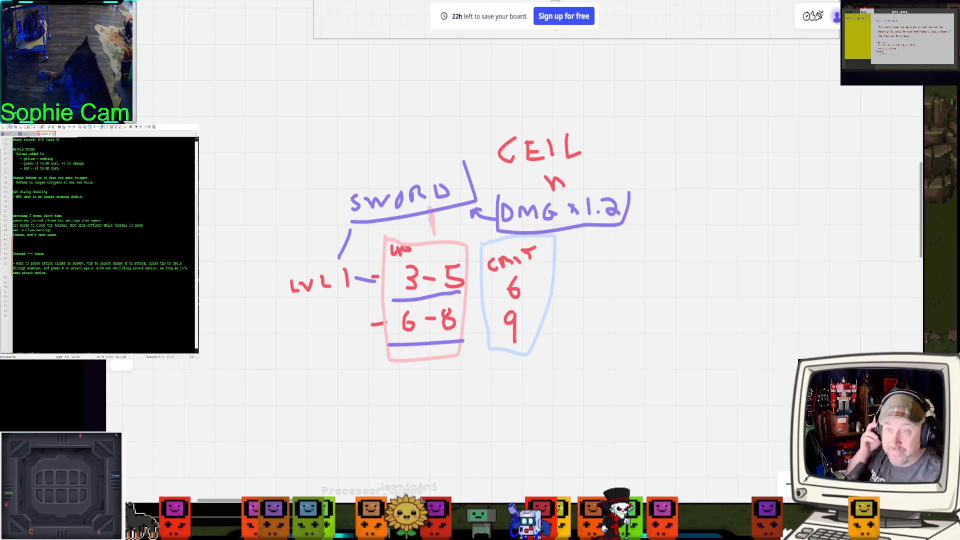
key(alt+Tab)
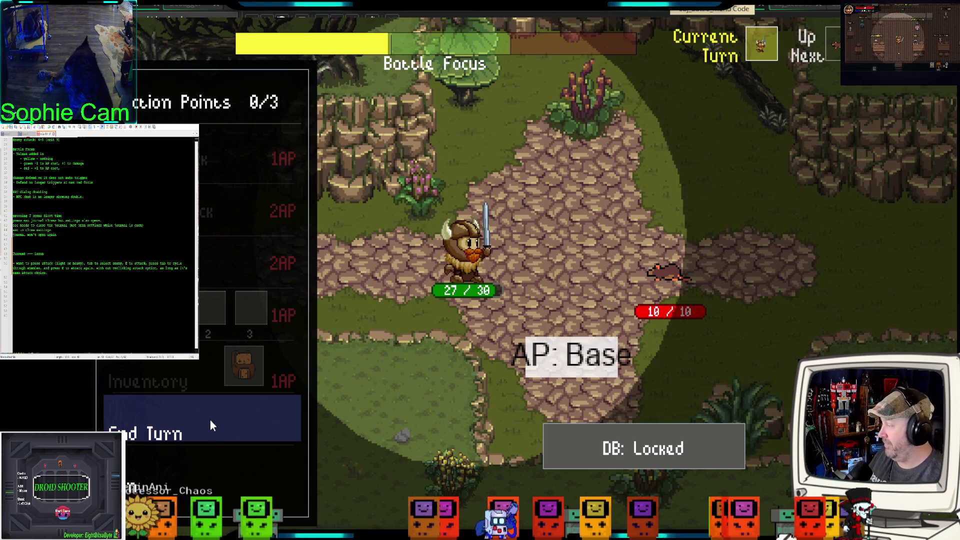
Step: End the hero's turn and wait through the rat's turn to reach 3/3 action points with Focus +1 DMG
click(251, 427)
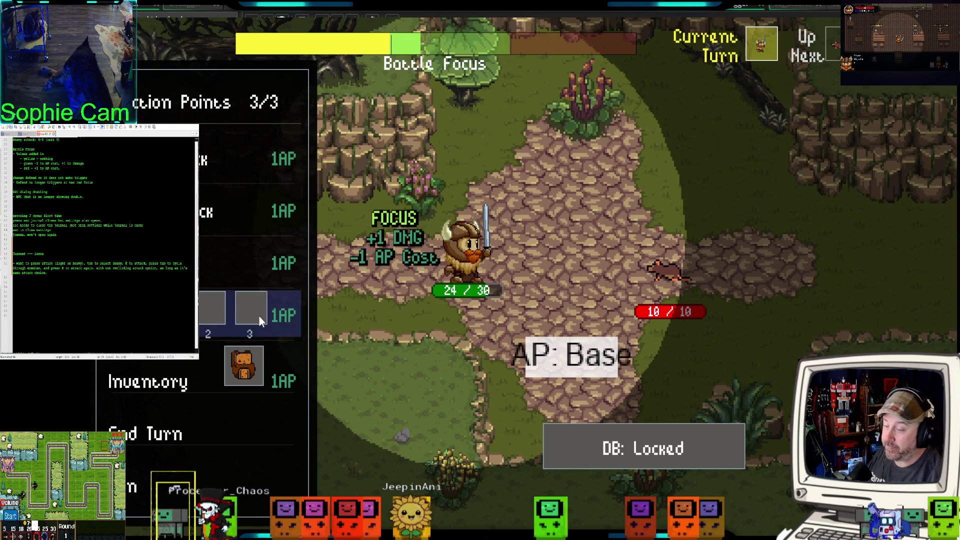
Step: Cycle the battle menu selection between Inventory, Heavy Attack and Light Attack to target the rat
key(Down)
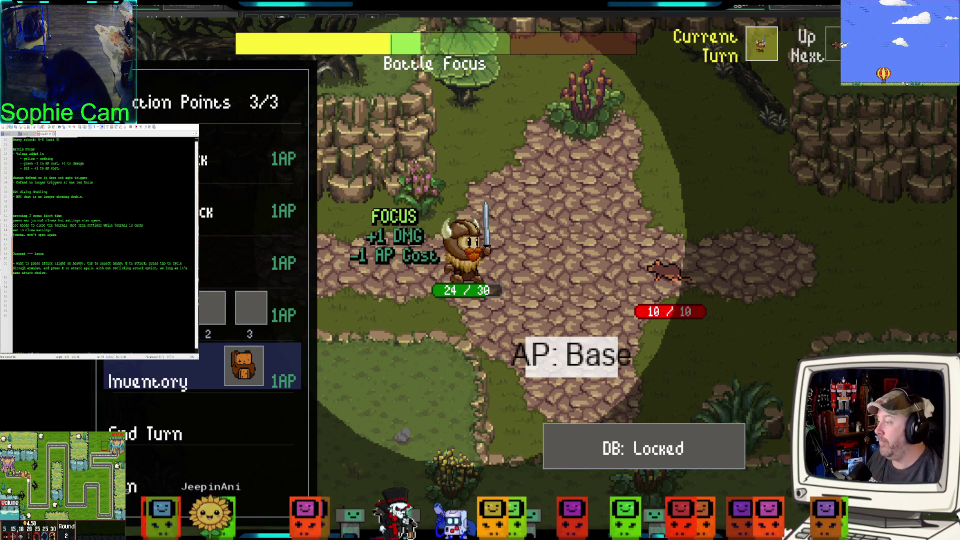
key(Up)
key(Up)
key(Down)
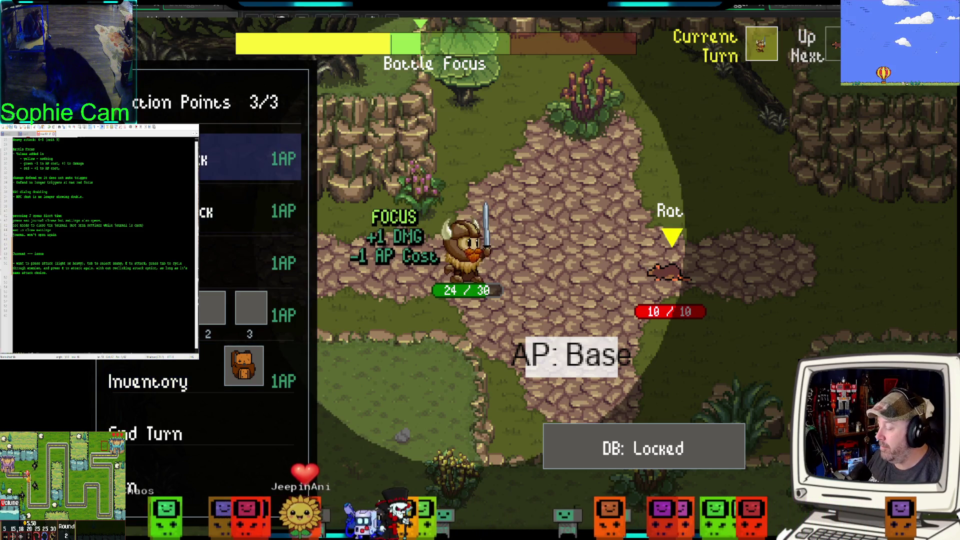
key(Up)
key(Down)
key(Down)
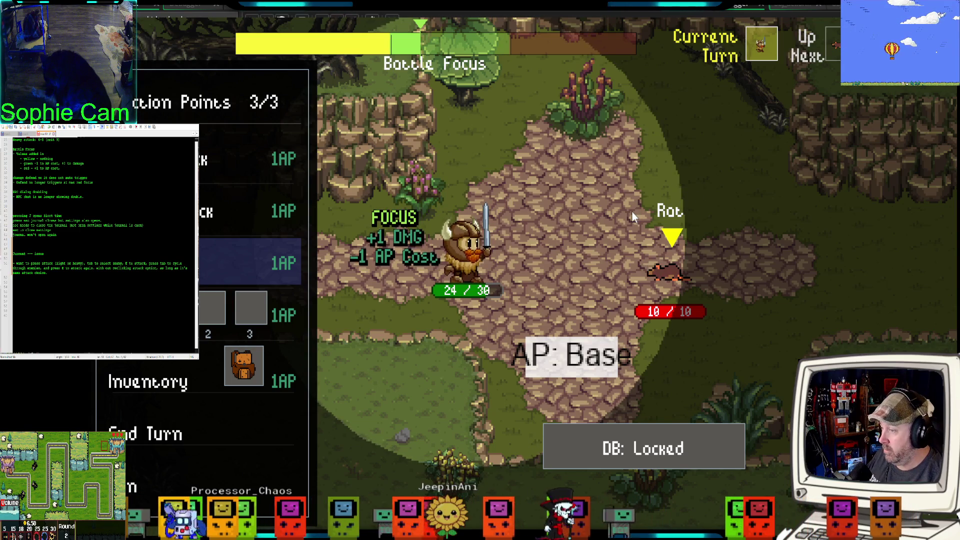
Step: Hit the rat with Heavy Attack then Light Attack, then walk into a two-rat battle
click(241, 202)
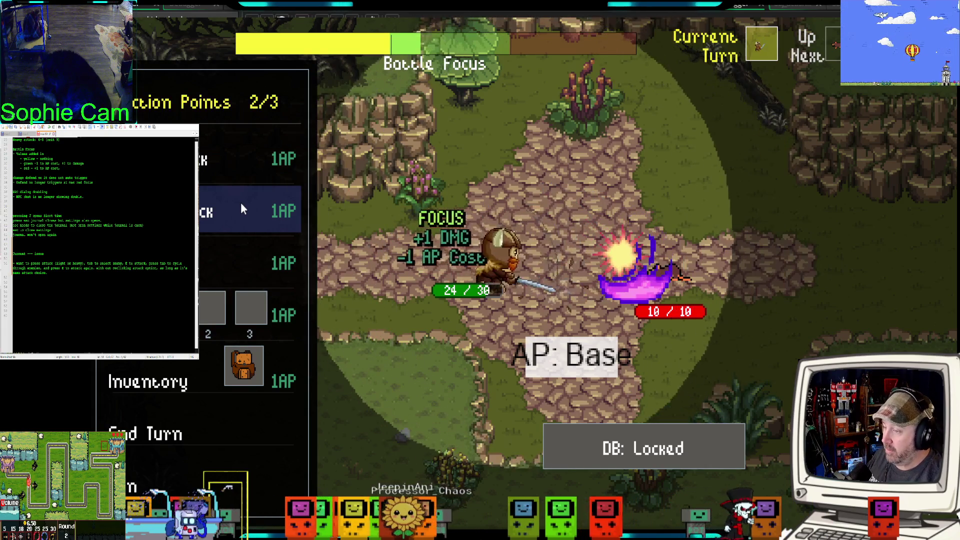
click(250, 144)
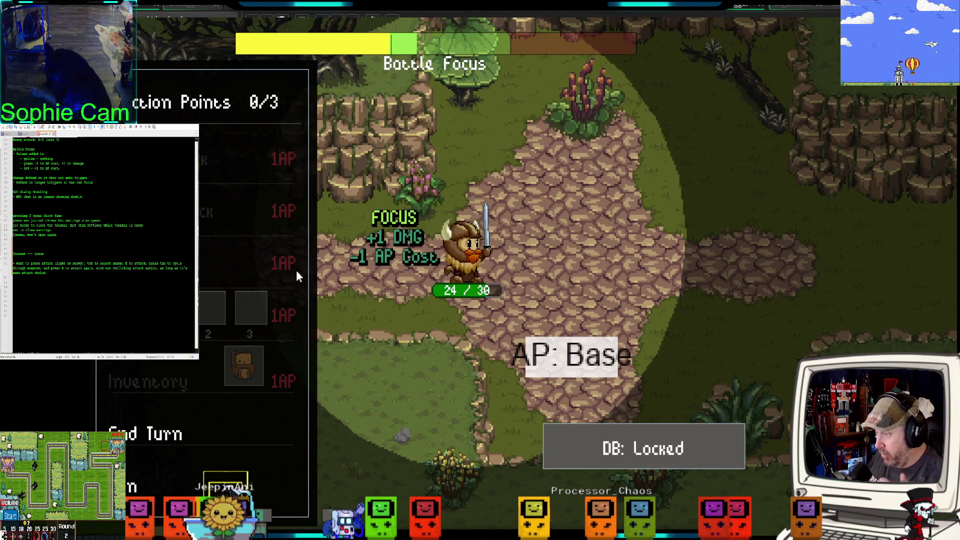
key(a)
key(s)
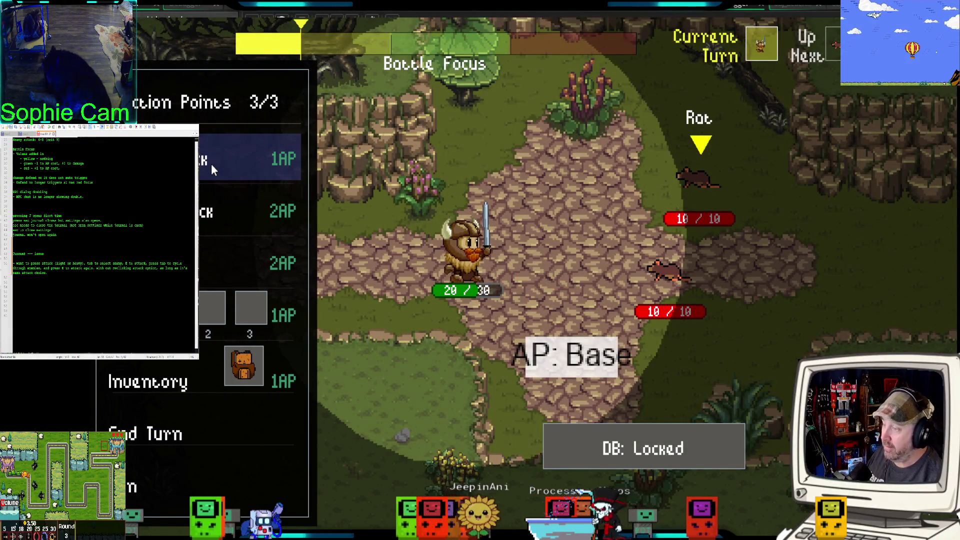
Step: Light-attack the top rat, move the menu selection down, and quit the game with Escape
key(e)
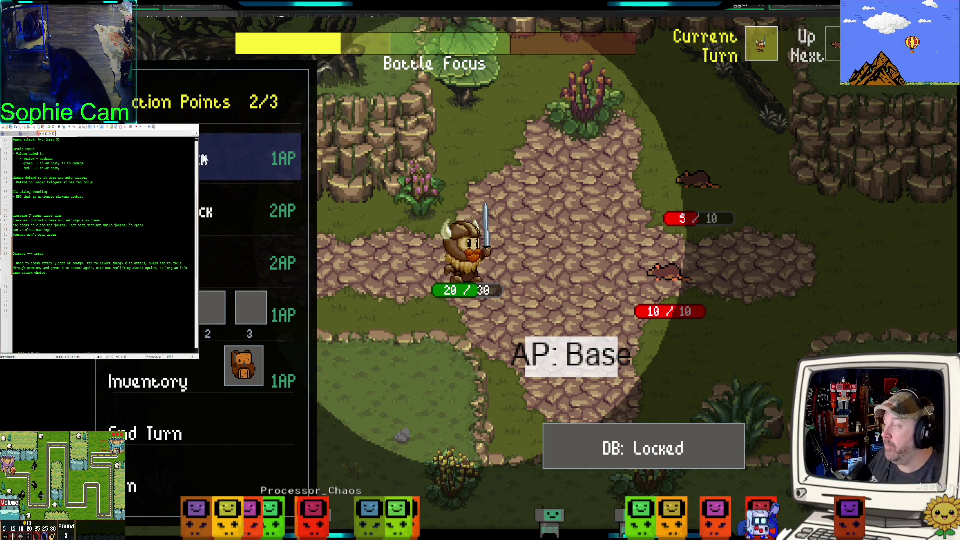
key(Down)
key(Down)
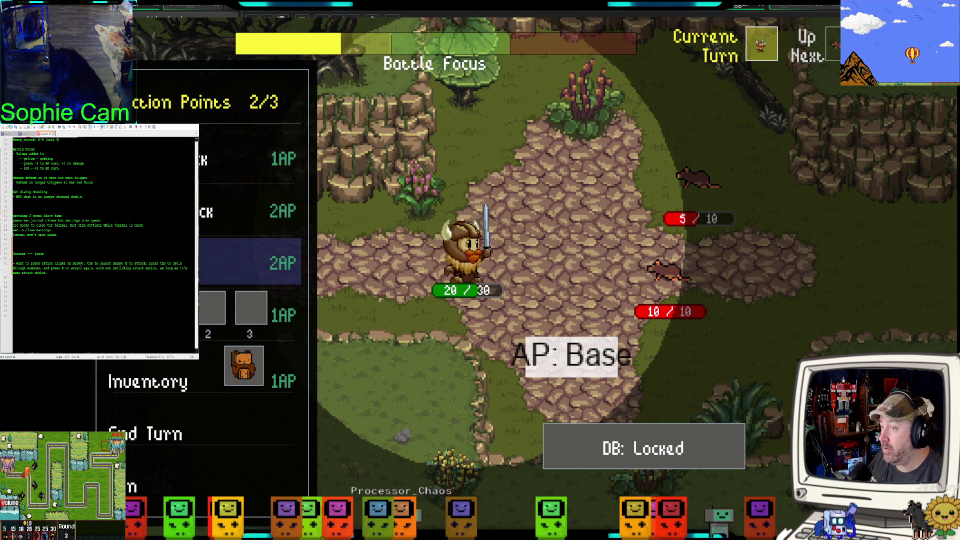
key(Escape)
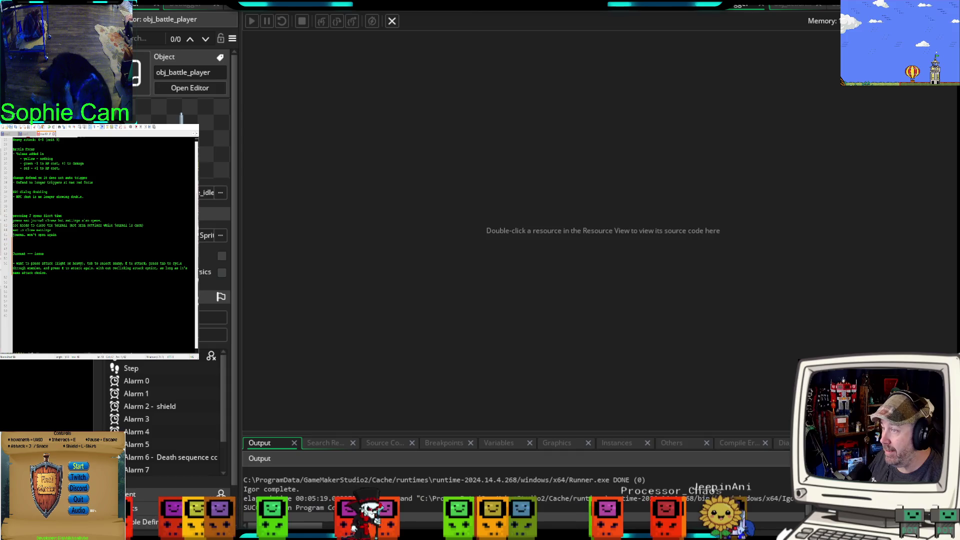
Step: Close the debugger and return to obj_battle_player's Step event code near line 159
click(392, 21)
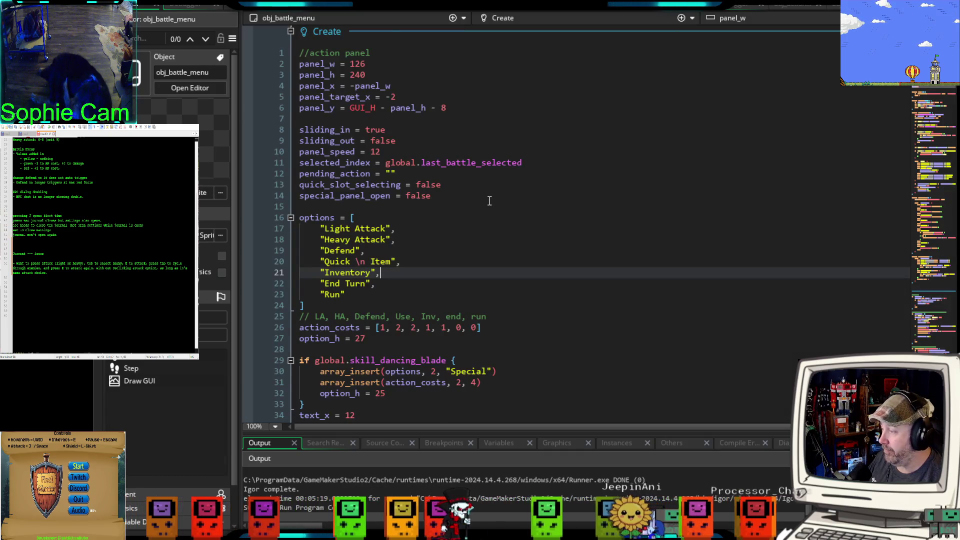
scroll(489, 201, down, 15)
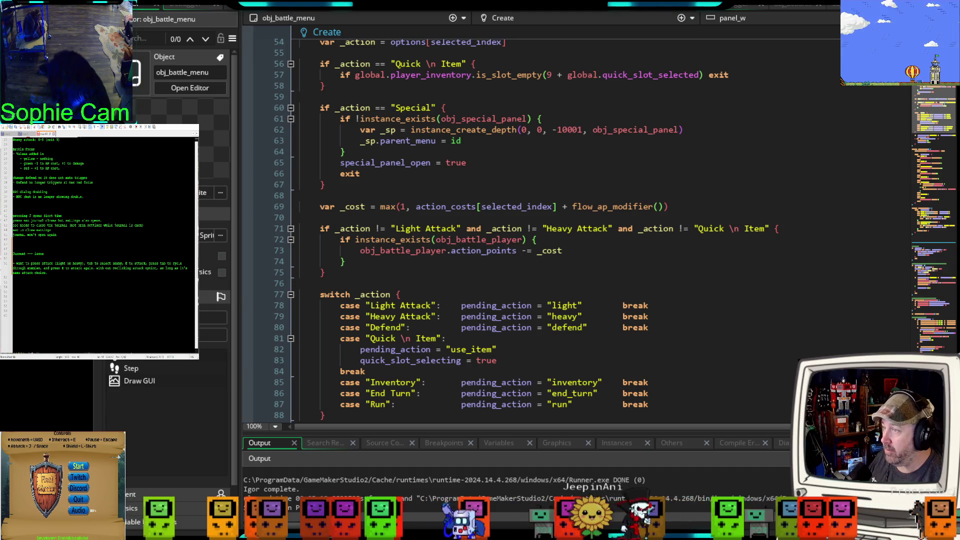
key(ctrl+Tab)
click(627, 263)
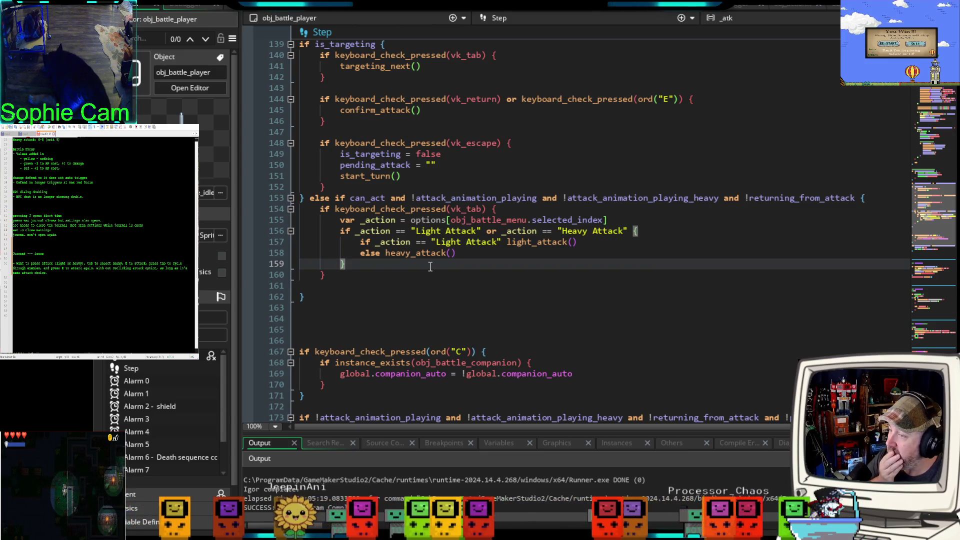
scroll(430, 266, up, 2)
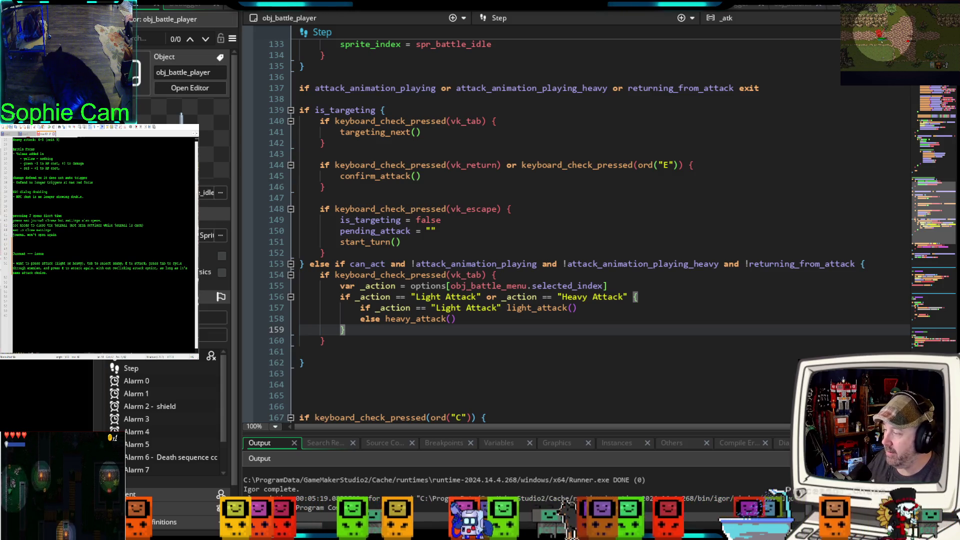
Step: Replace the old Tab handler body with an empty if instance_exists(obj_battle_menu) { } block
shift+click(297, 285)
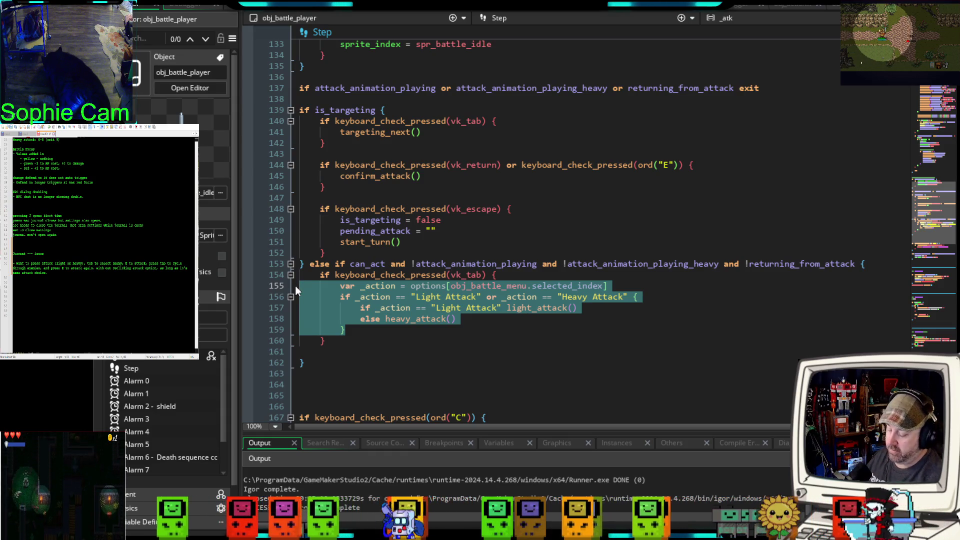
key(Delete)
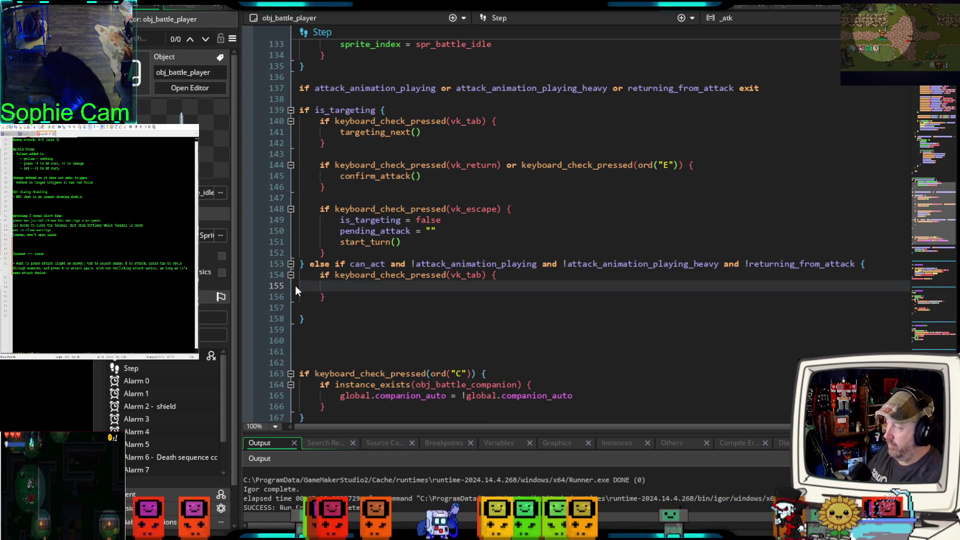
key(Tab)
key(Tab)
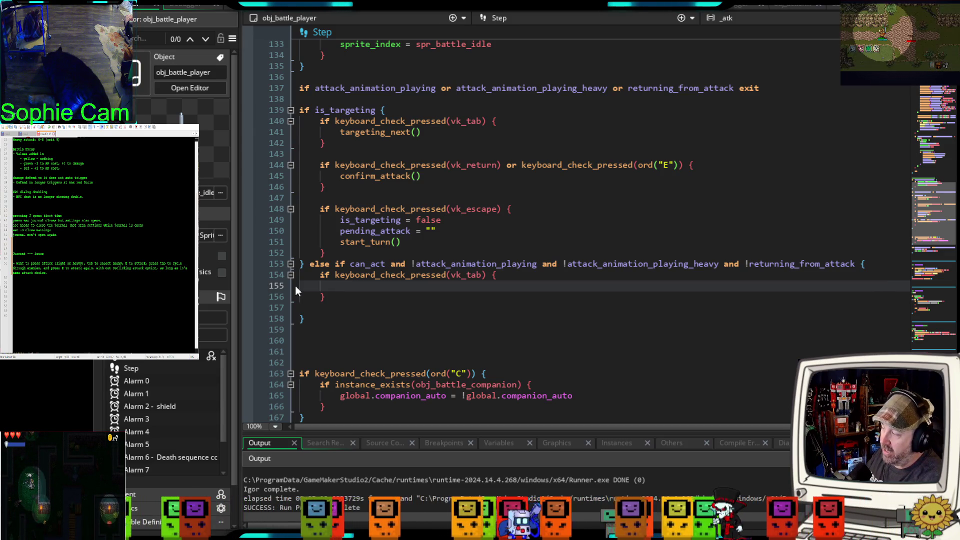
text(if )
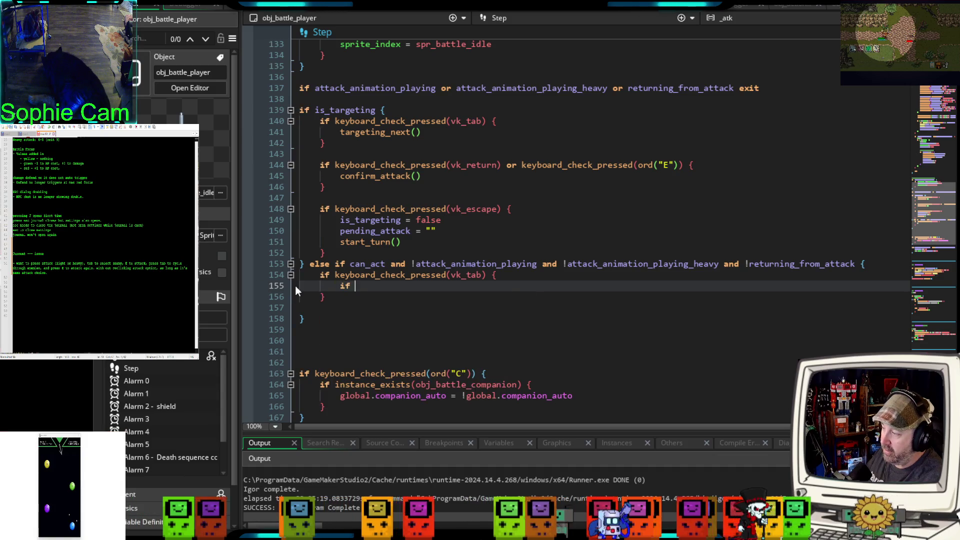
text(instance)
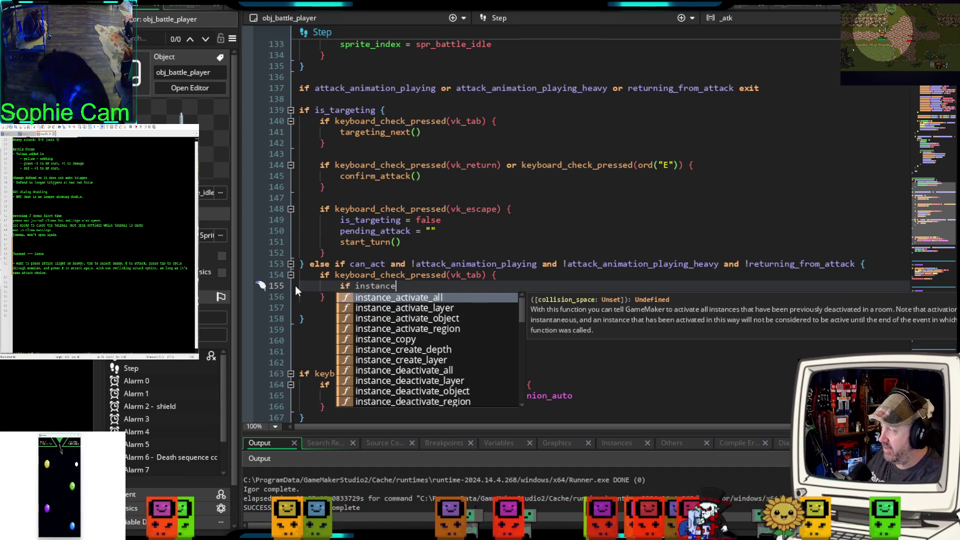
text(_e)
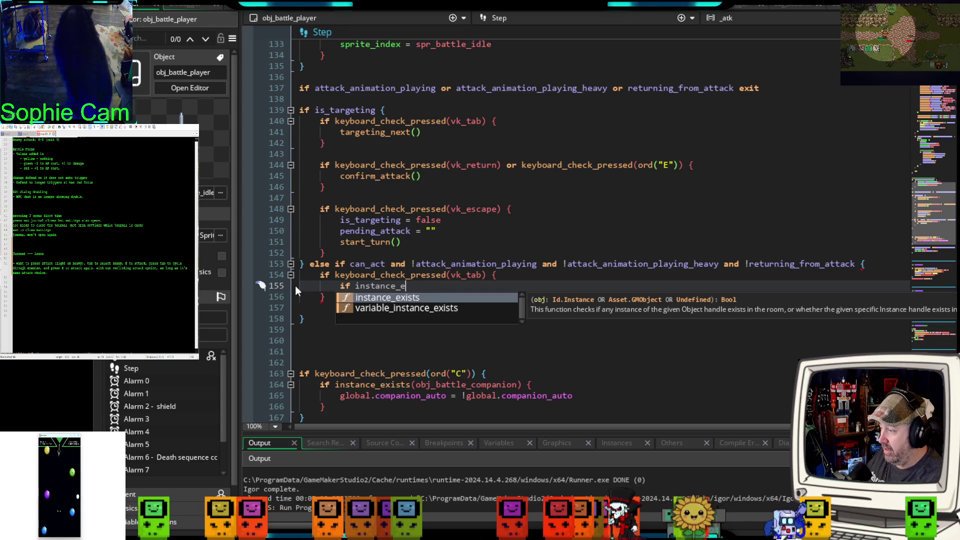
text(xists()
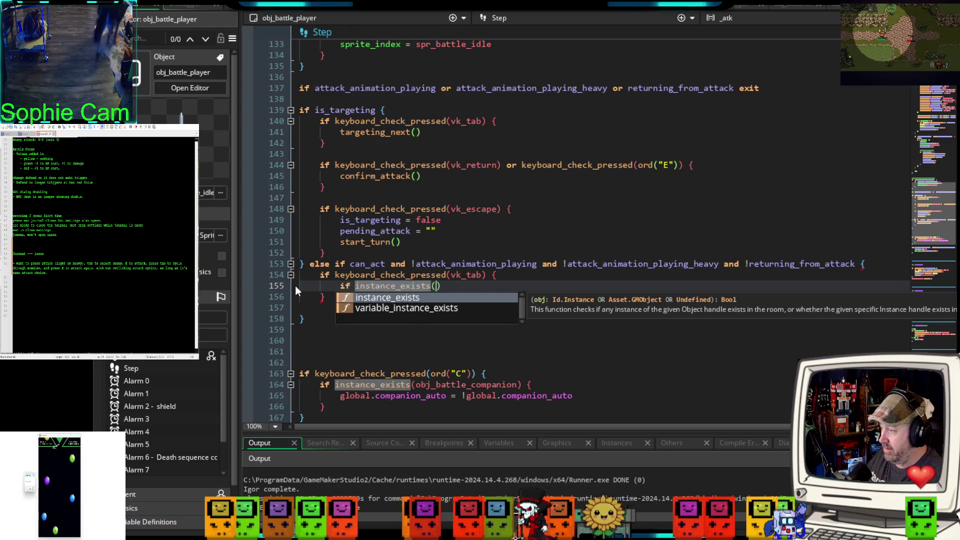
text(obj_ba)
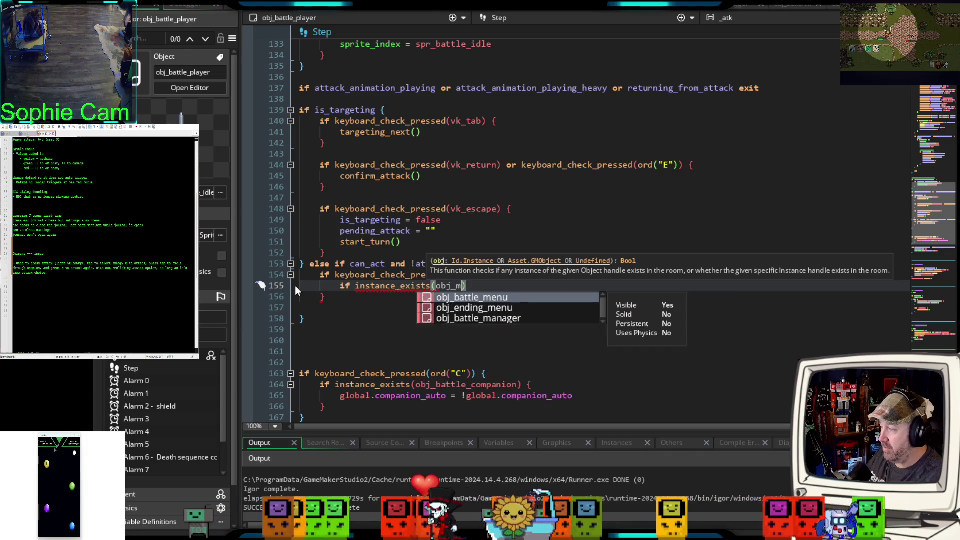
text(ttle_menu)
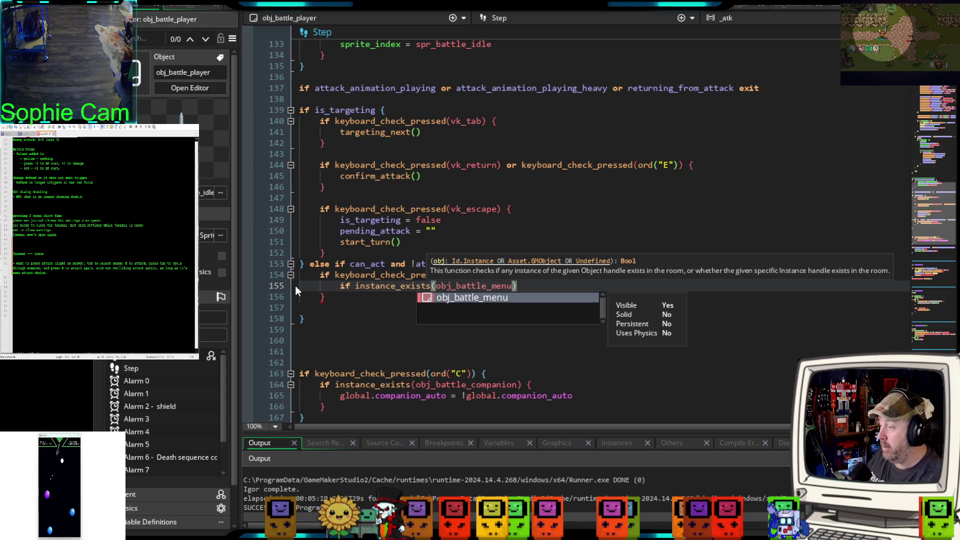
key(End)
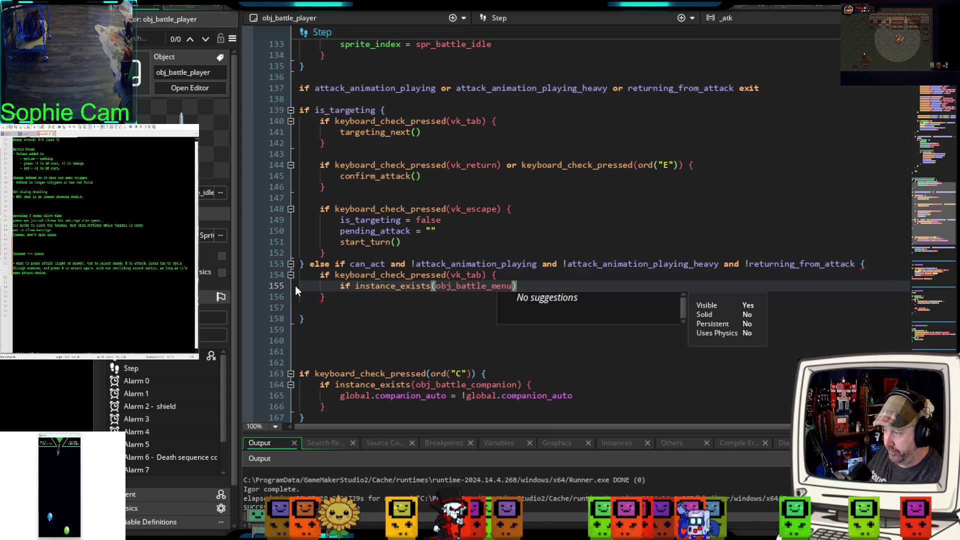
text({)
key(Return)
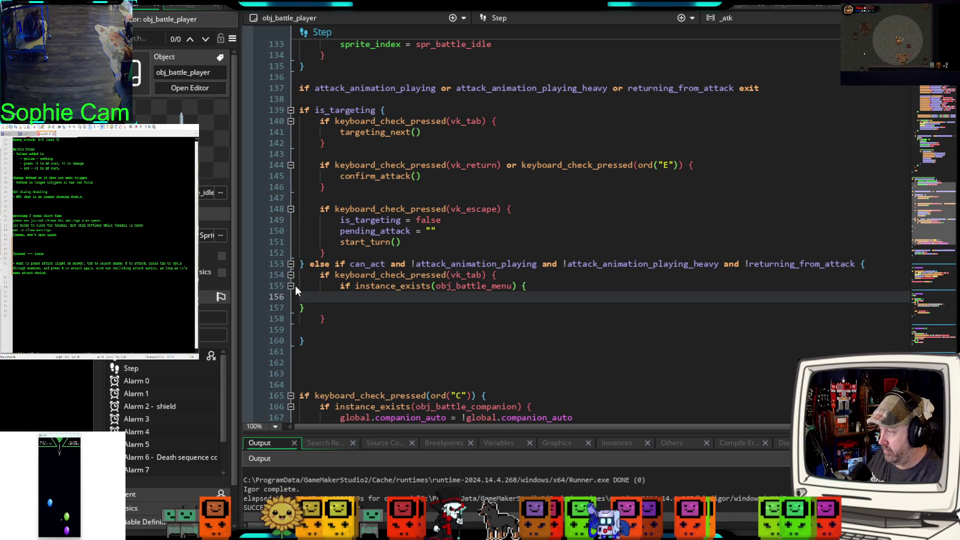
click(295, 308)
key(Tab)
key(Tab)
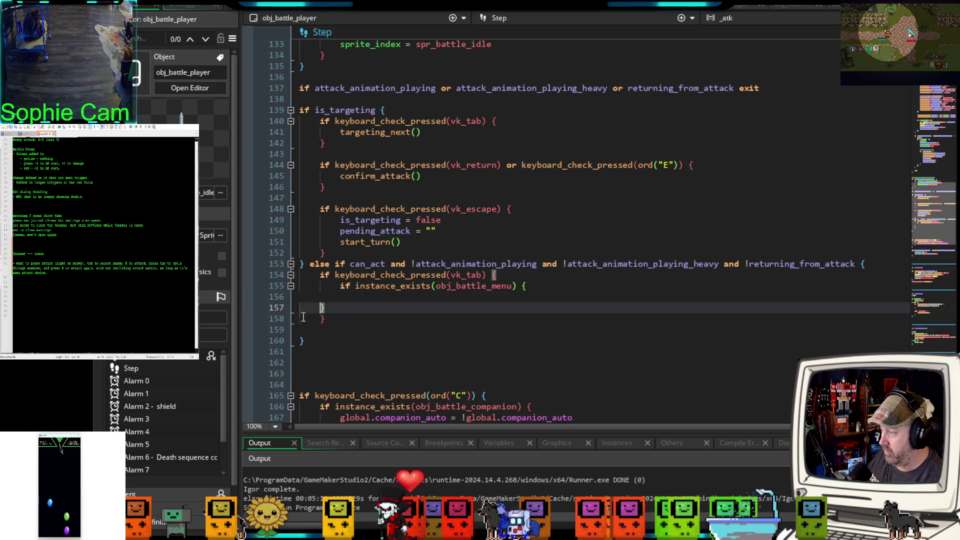
click(364, 297)
key(Tab)
key(Tab)
key(Tab)
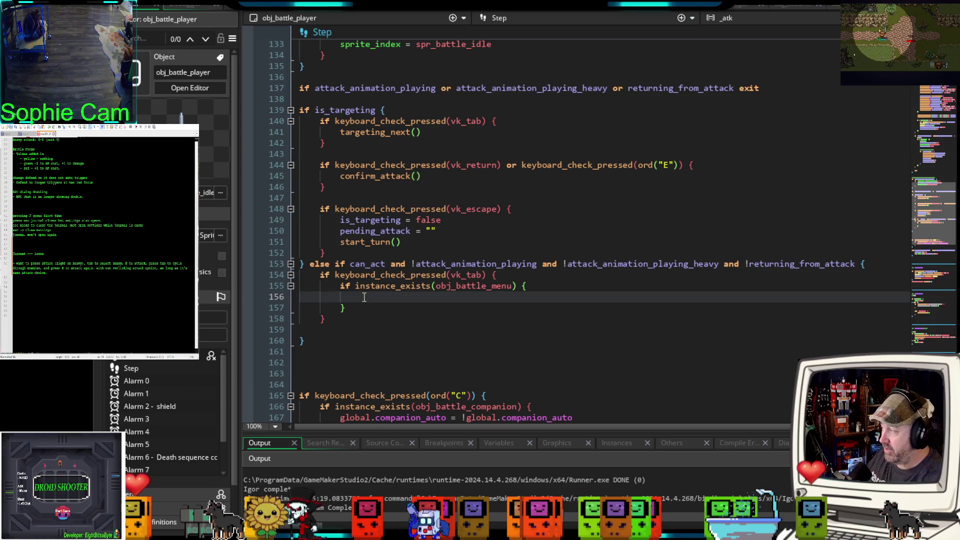
Step: Declare var _action = obj_battle_menu.options[obj_battle_menu.selected_index] inside the block
text(var a)
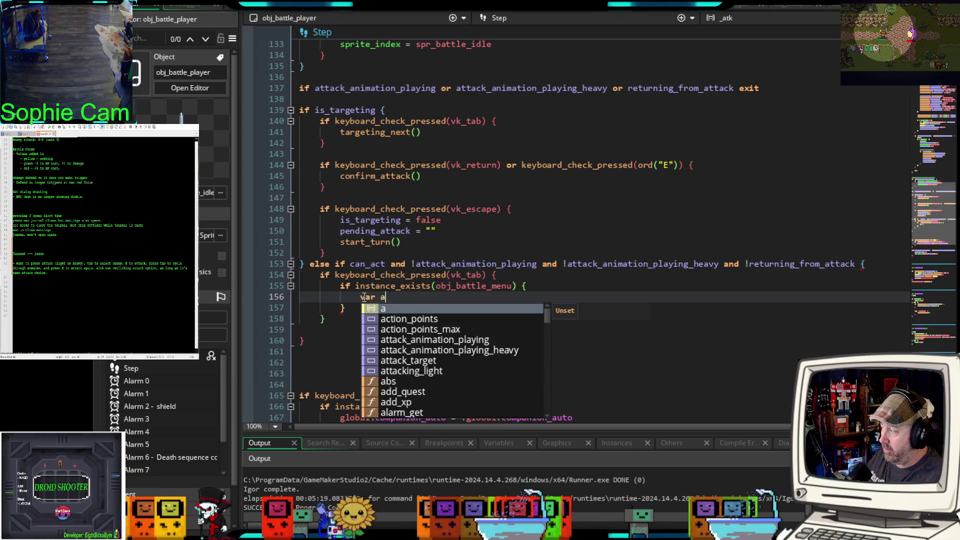
key(BackSpace)
text(_ac)
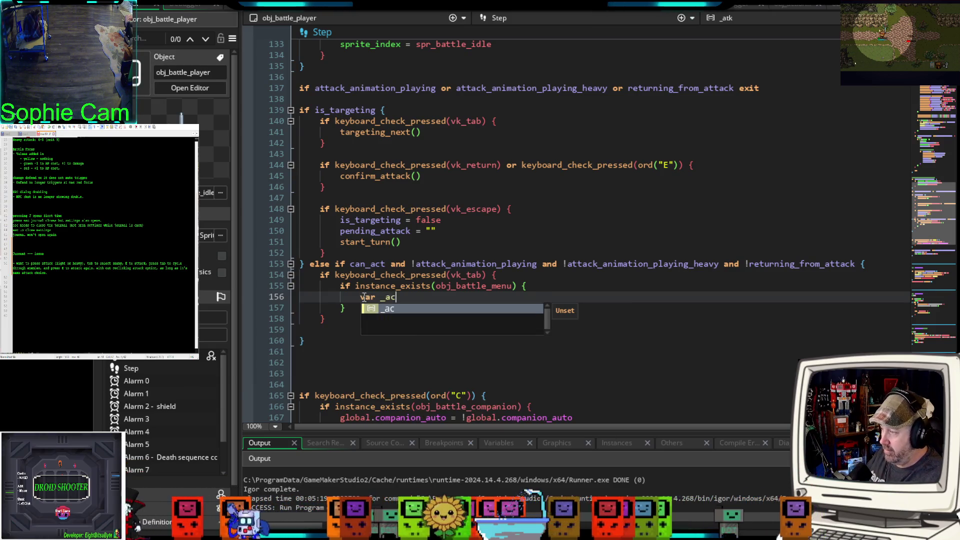
text(tion = )
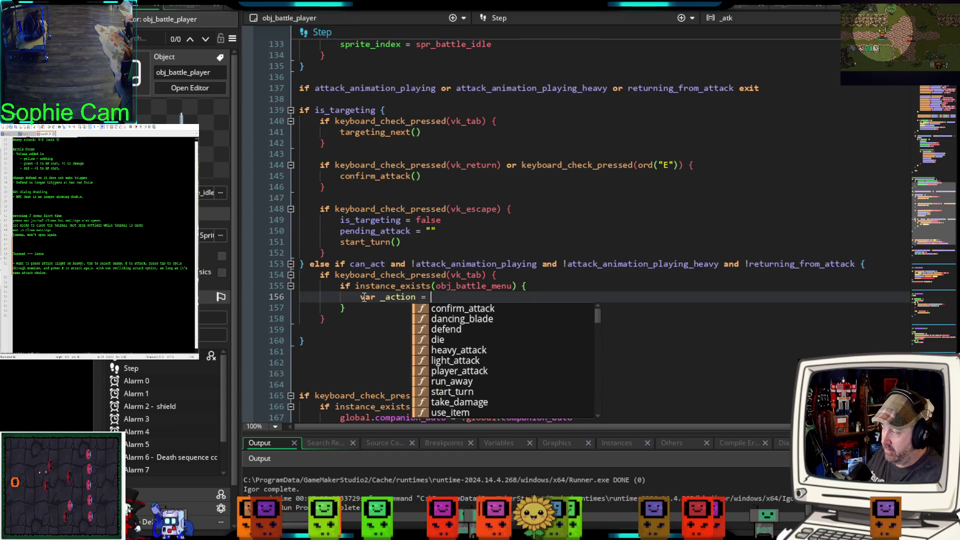
text(obj_battle)
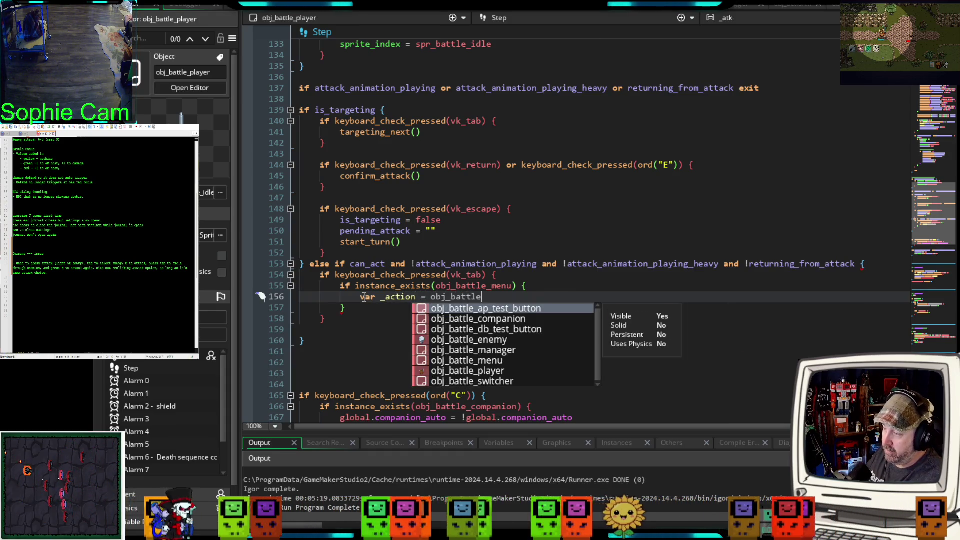
text(_menu)
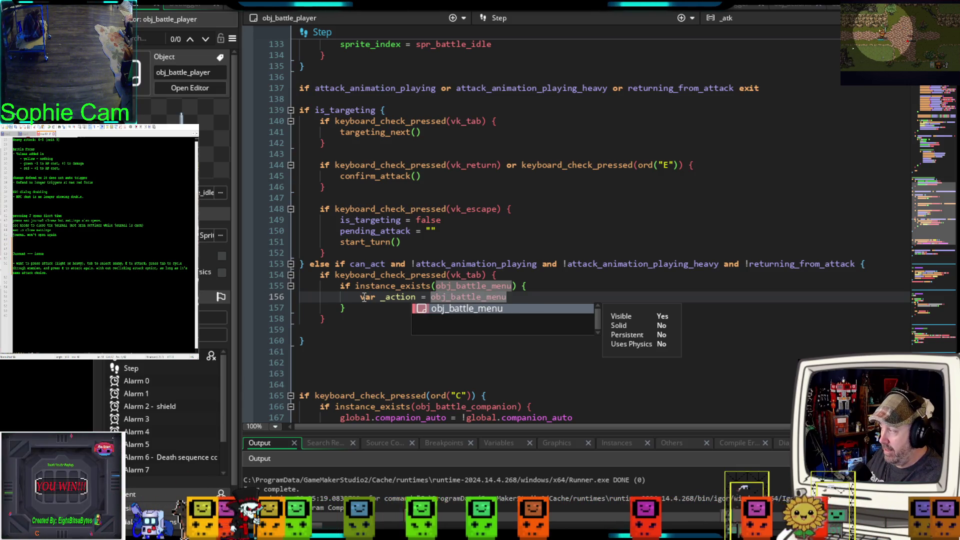
text(.)
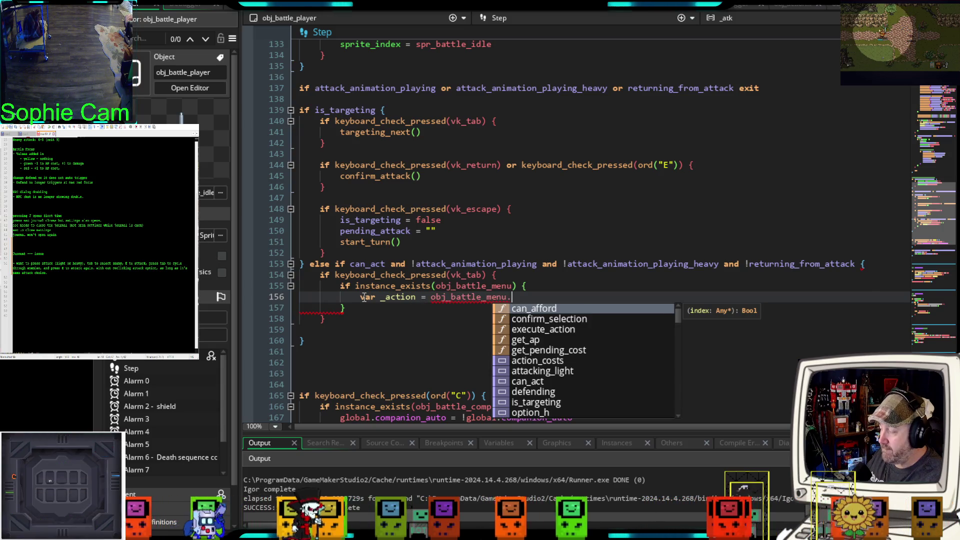
text(p)
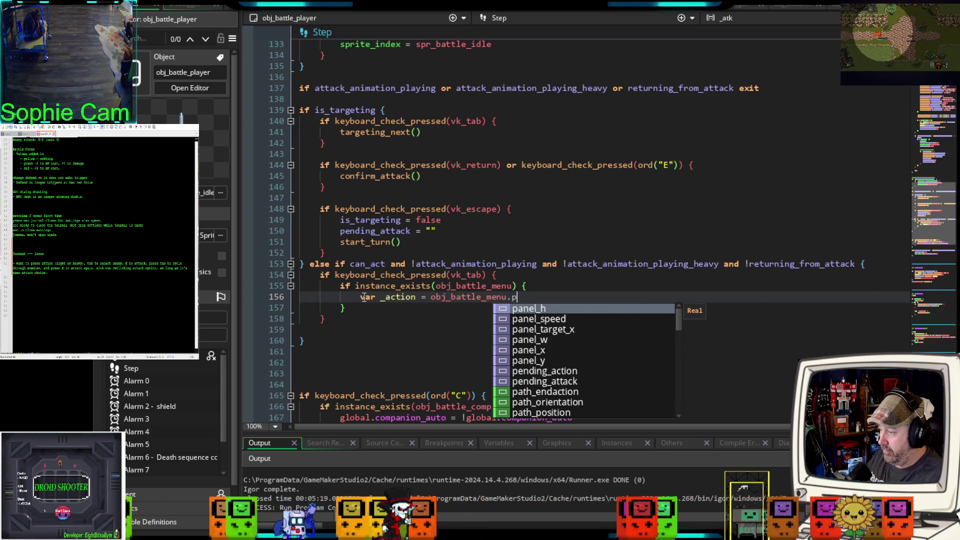
key(BackSpace)
text(options)
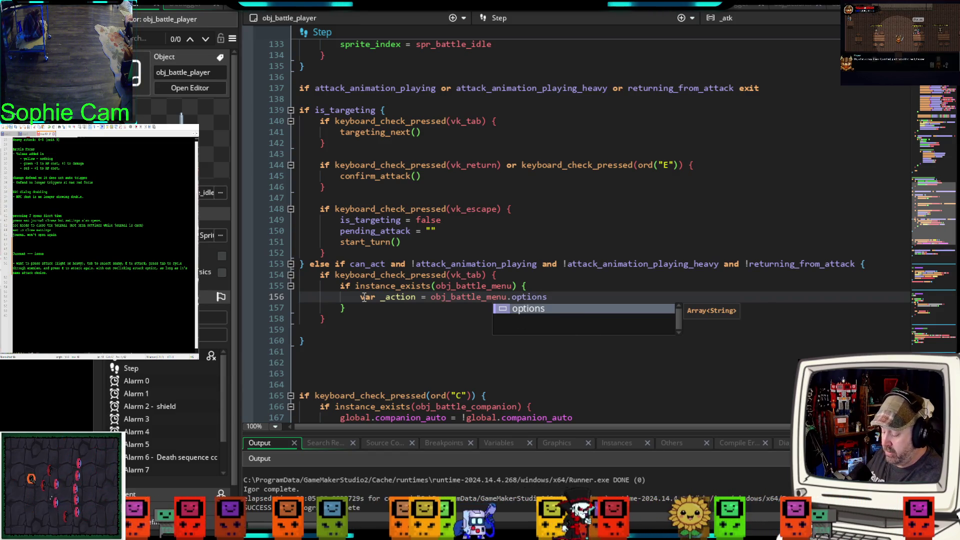
text([)
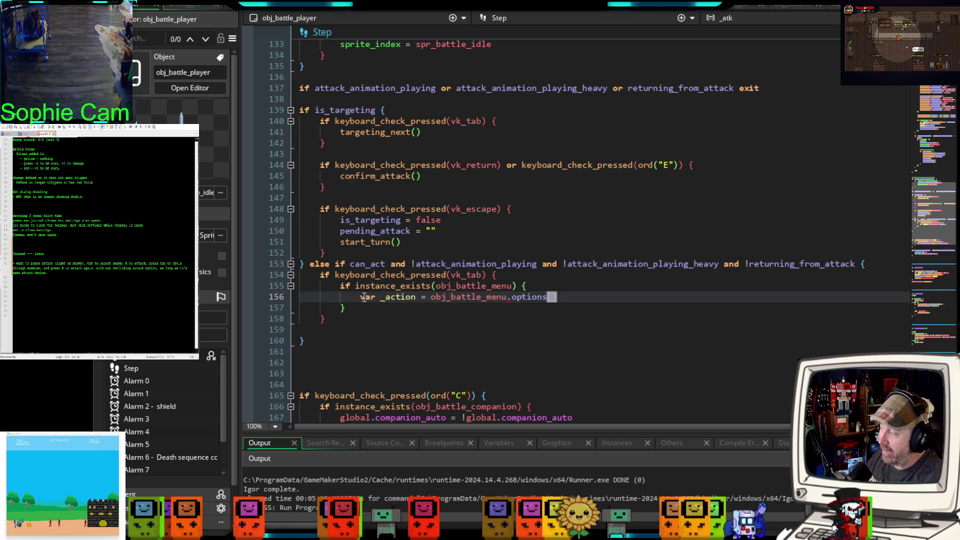
text(obj_)
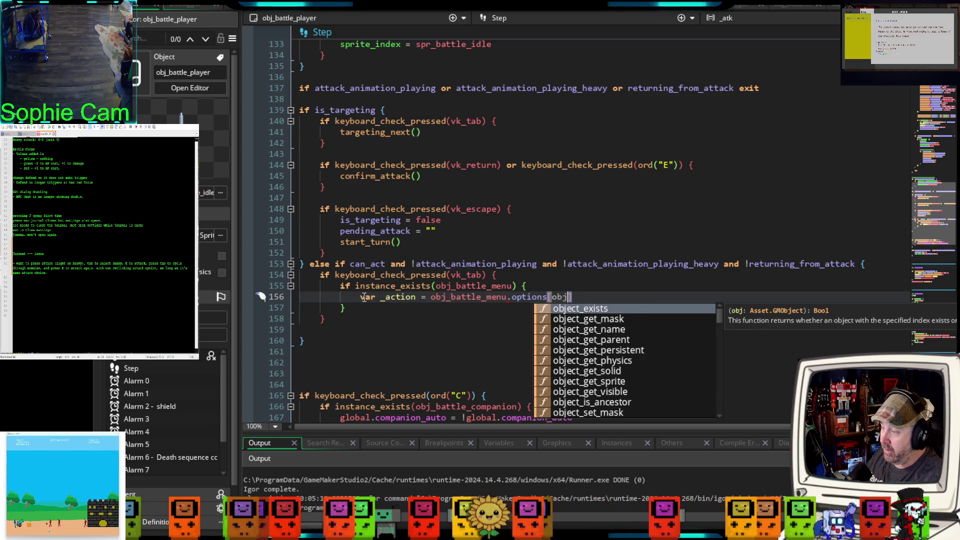
text(battle_)
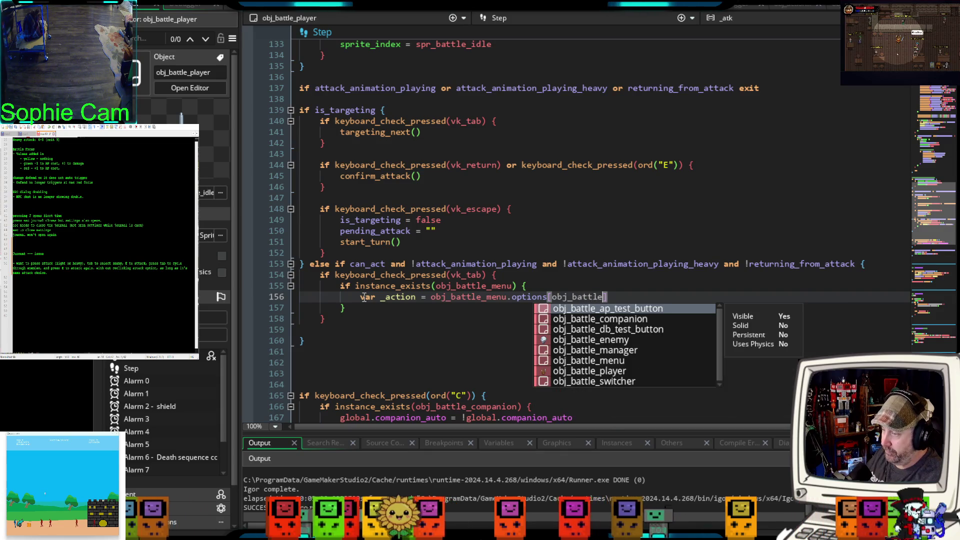
text(menu.)
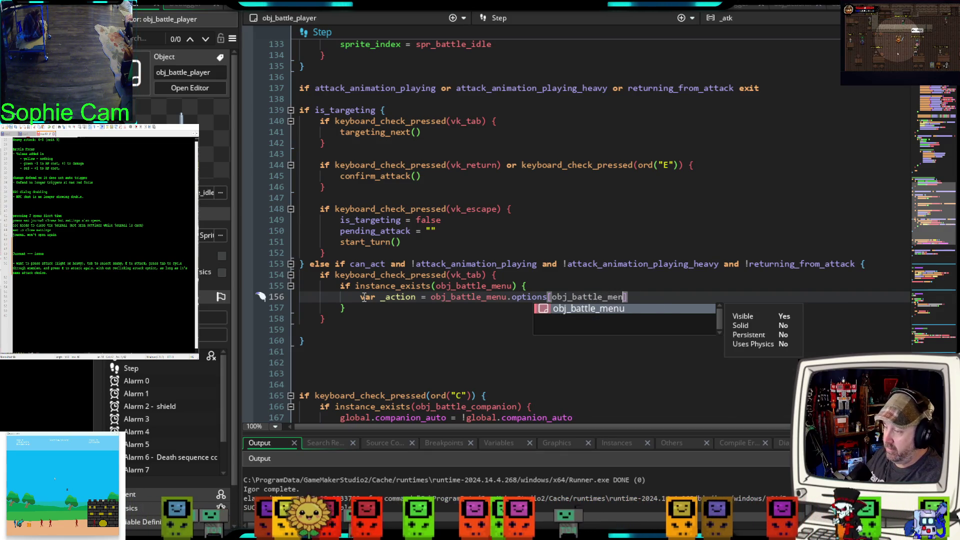
text(selec)
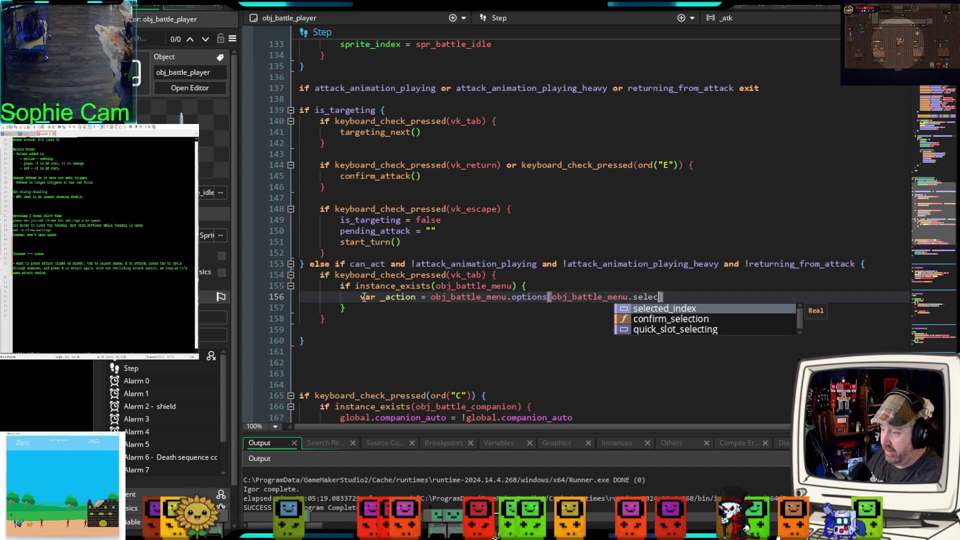
key(Return)
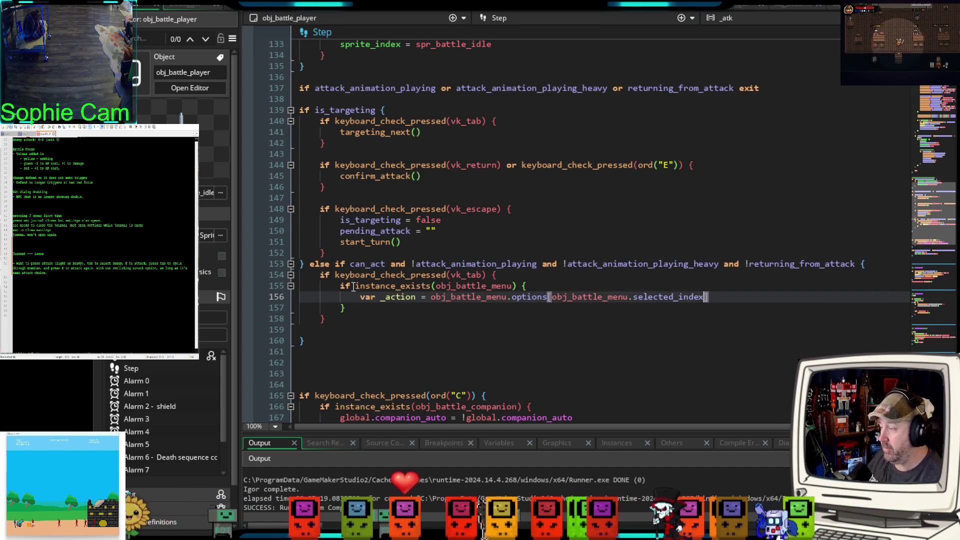
Step: Add an if _action == "Light Attack" check with an empty body below it
key(Return)
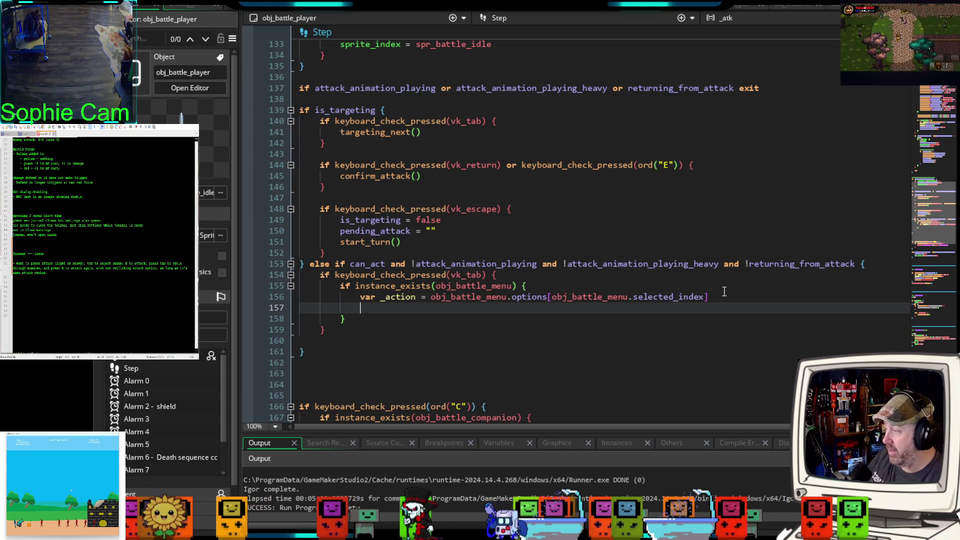
text(if )
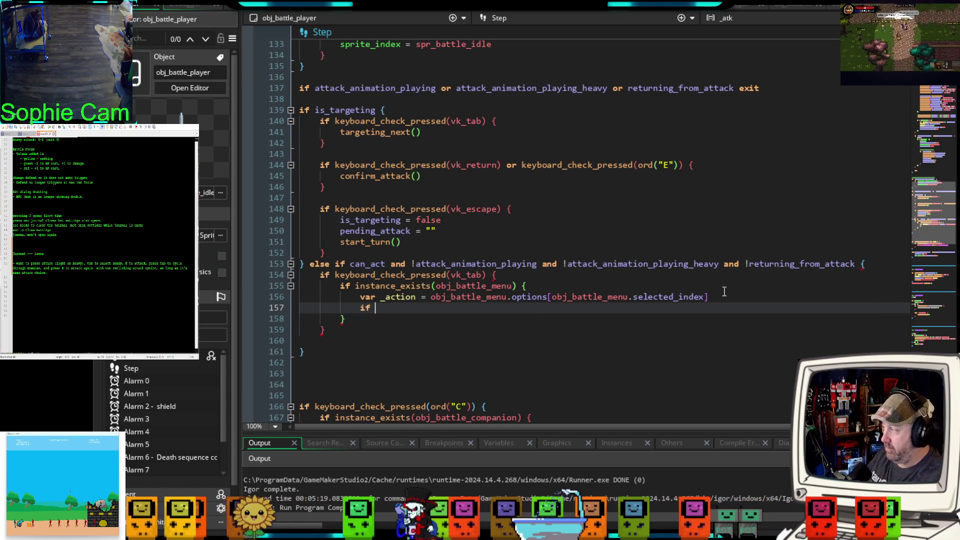
text(_action )
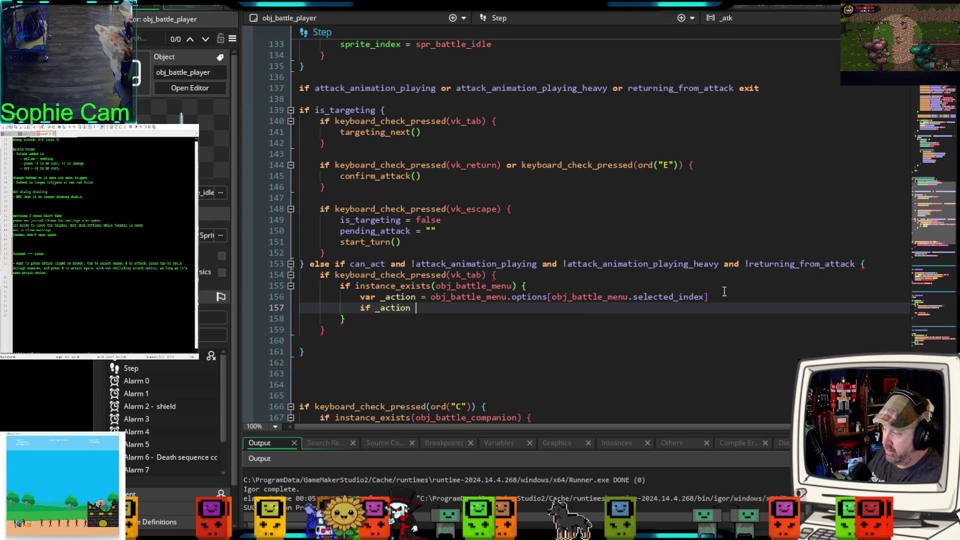
text(== "Lig)
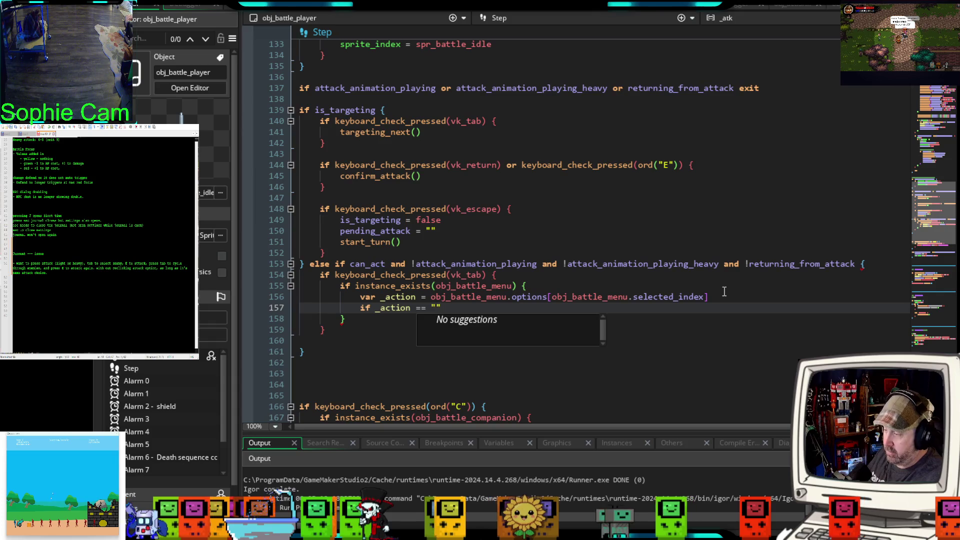
text(ht At)
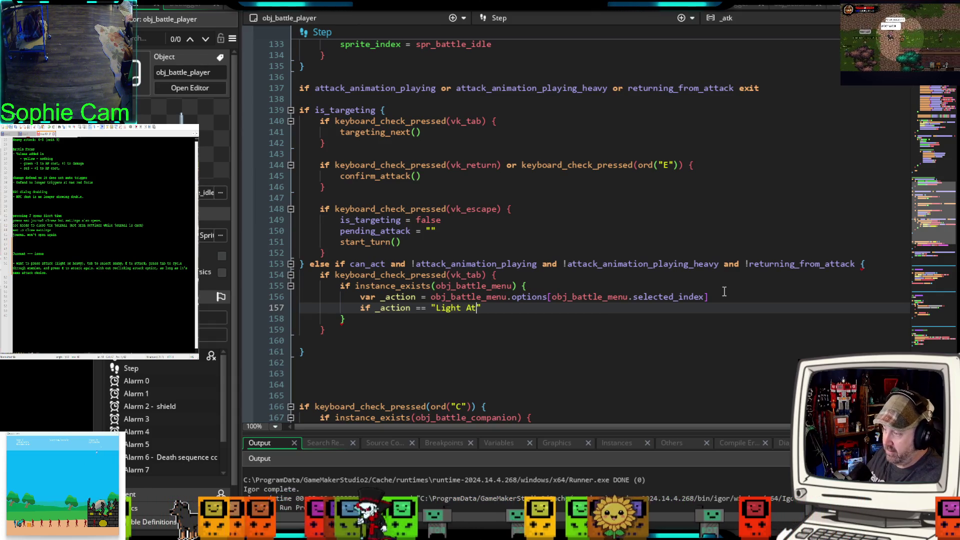
text(tack)
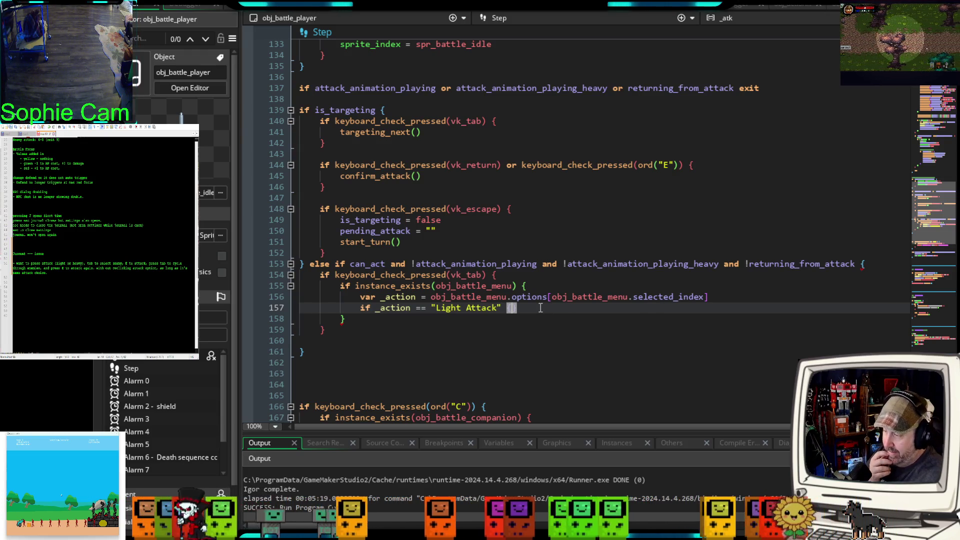
key(Return)
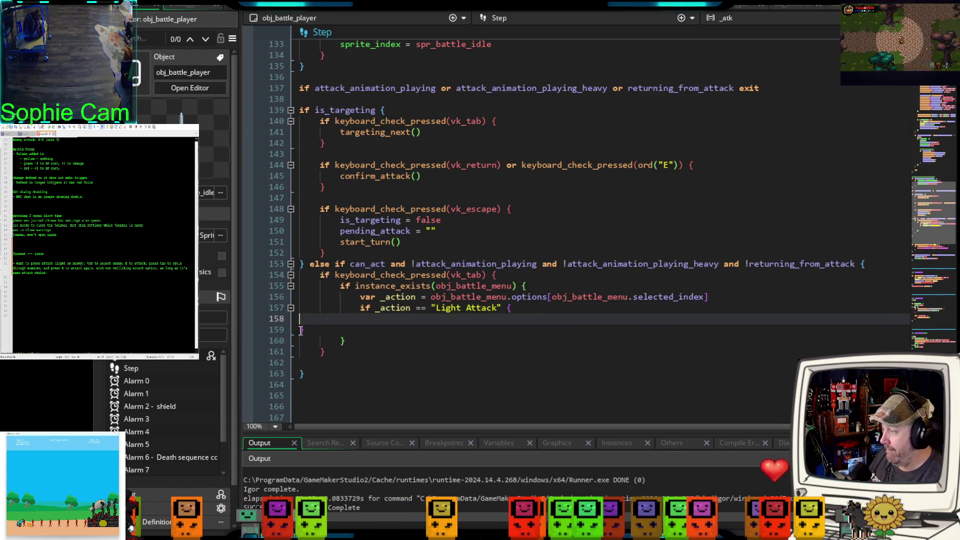
Step: Write light_attack() inside the Light Attack block and tidy its indentation and extra blank line
click(300, 330)
key(Tab)
key(Tab)
key(Tab)
click(402, 319)
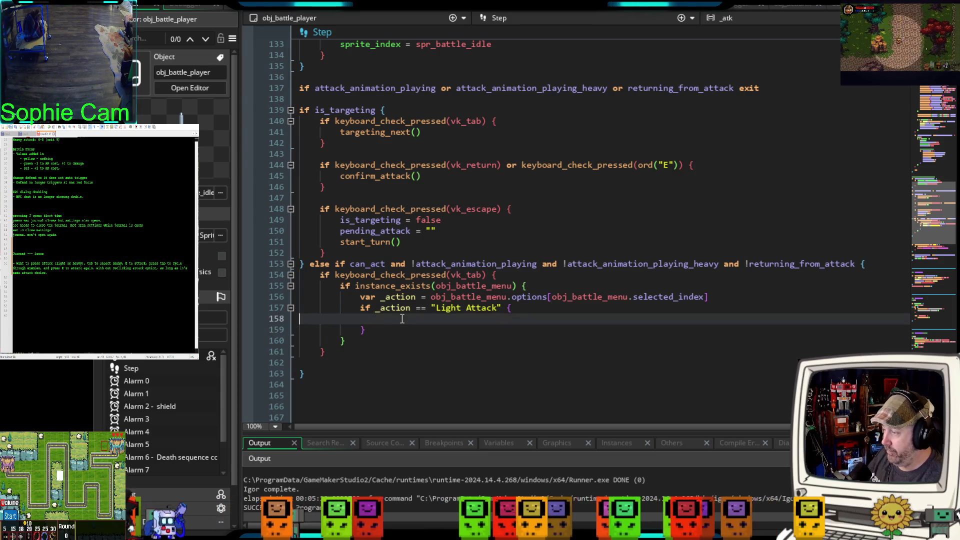
key(Tab)
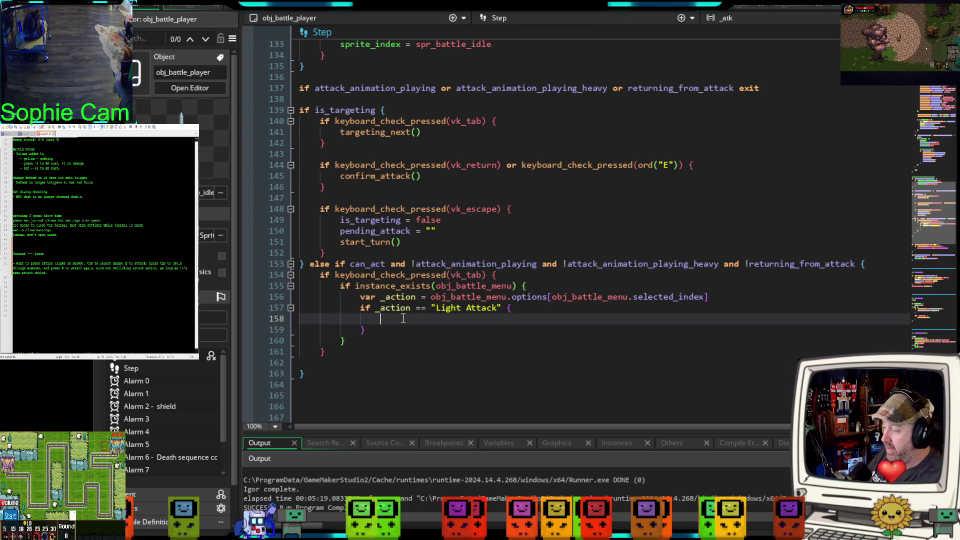
key(Tab)
text(light_)
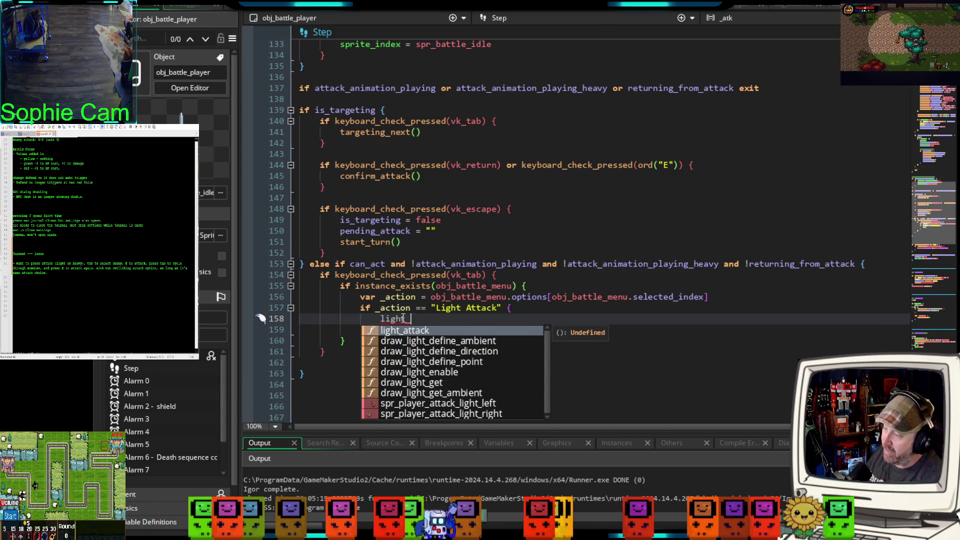
text(attack)
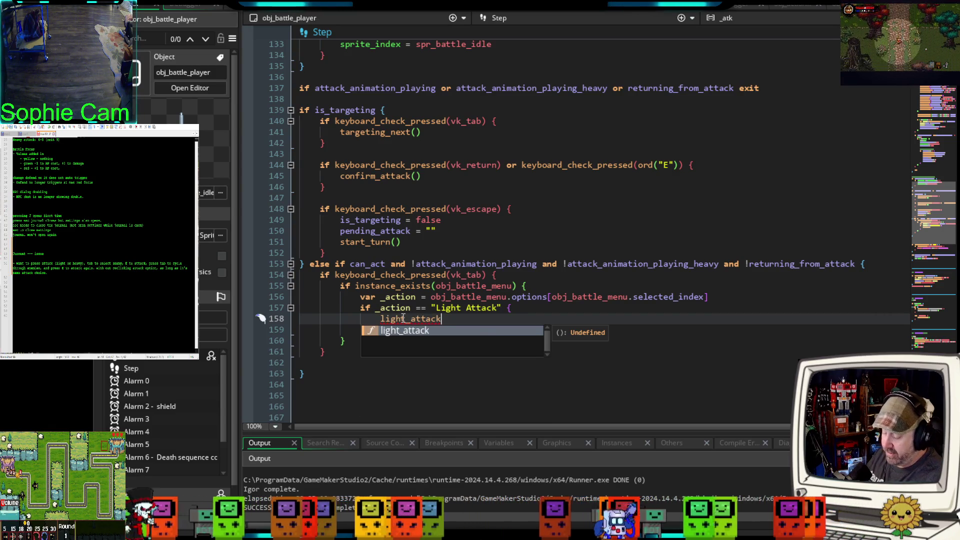
text(()
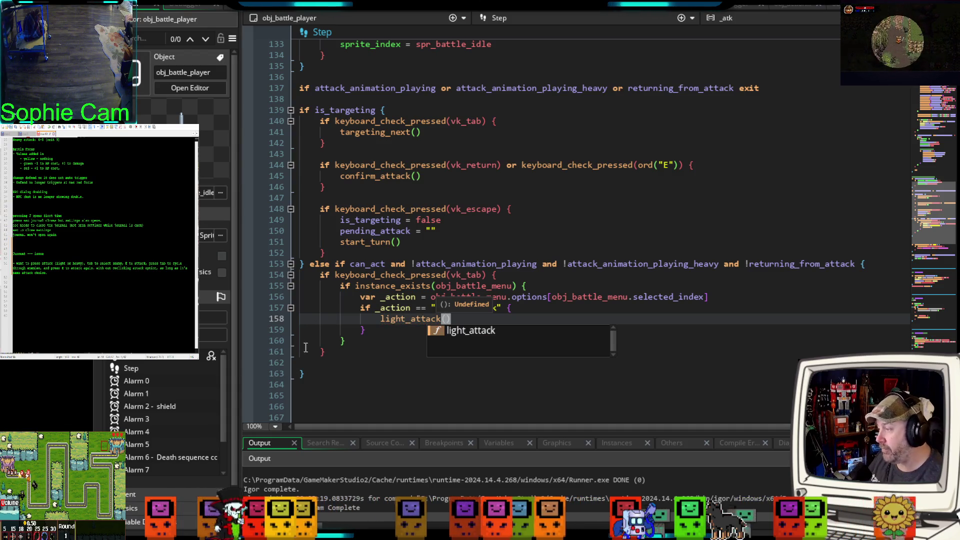
text())
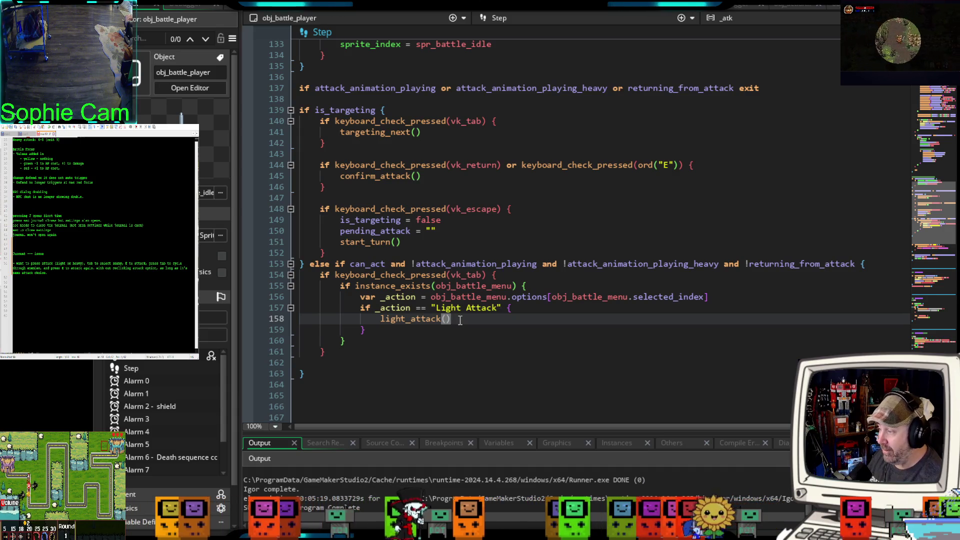
key(Return)
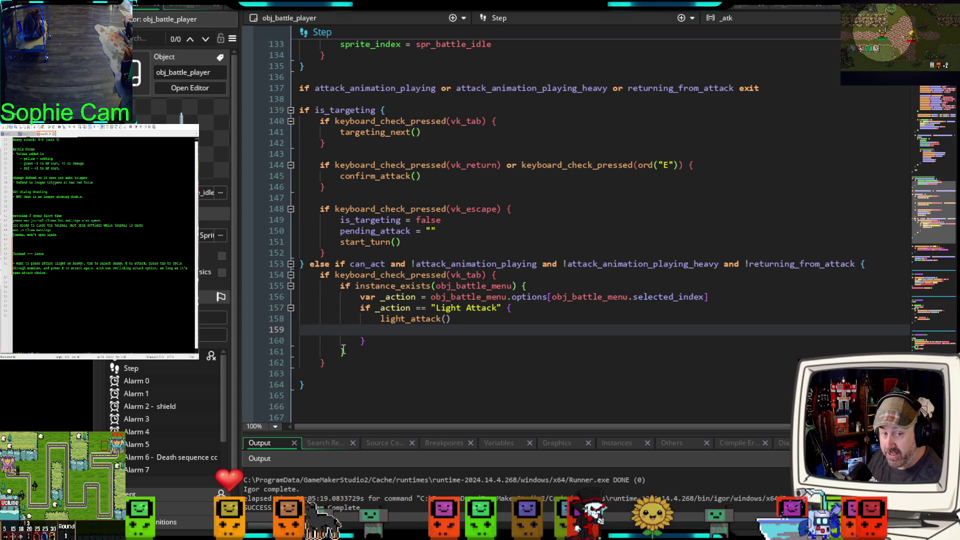
key(Tab)
key(Tab)
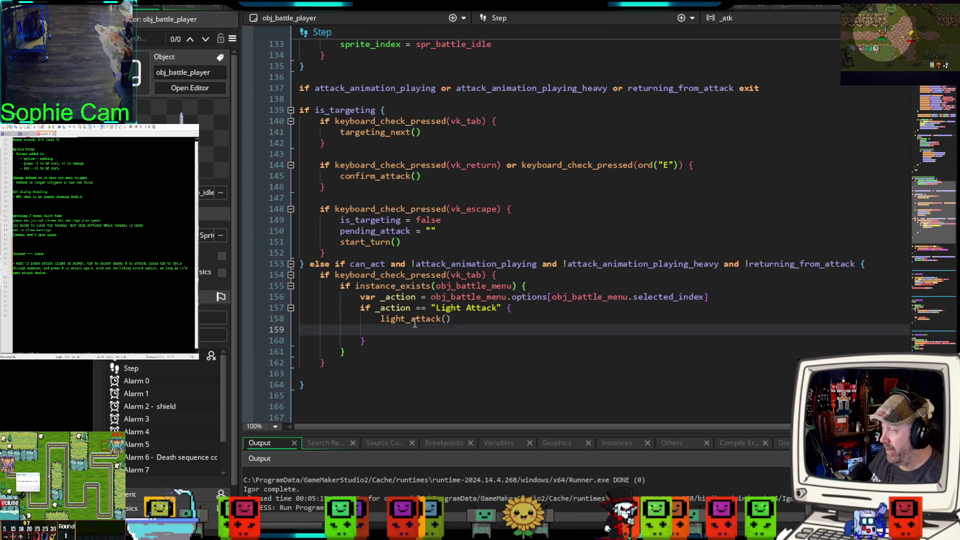
key(Tab)
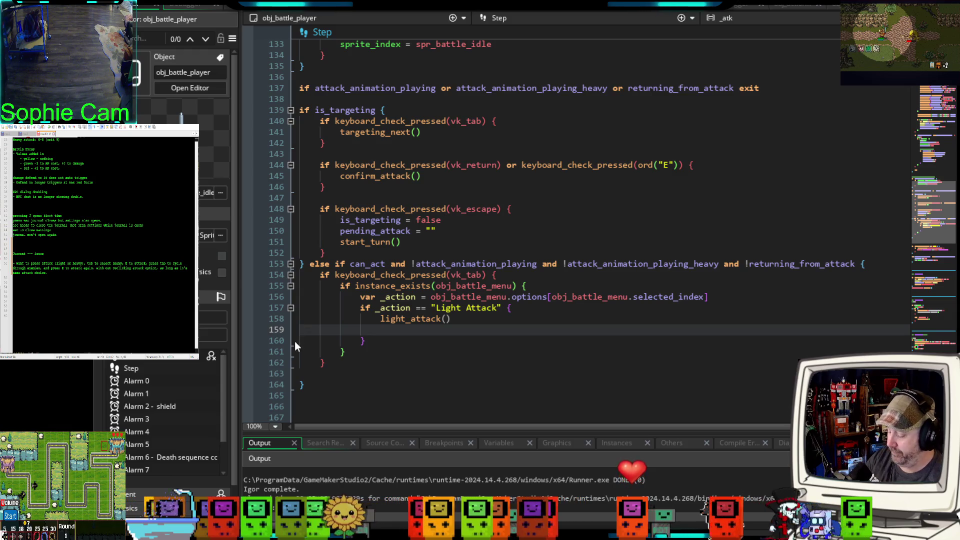
click(465, 320)
key(Delete)
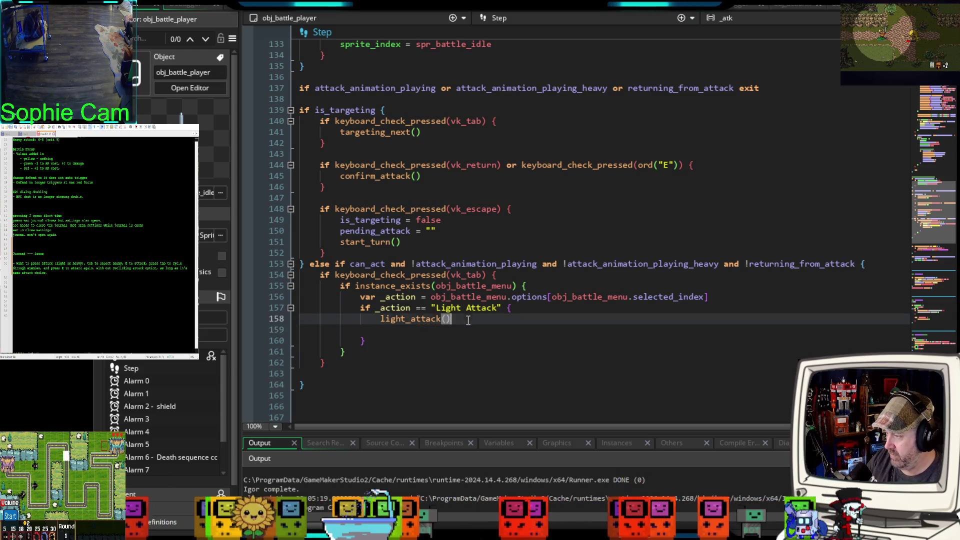
click(392, 330)
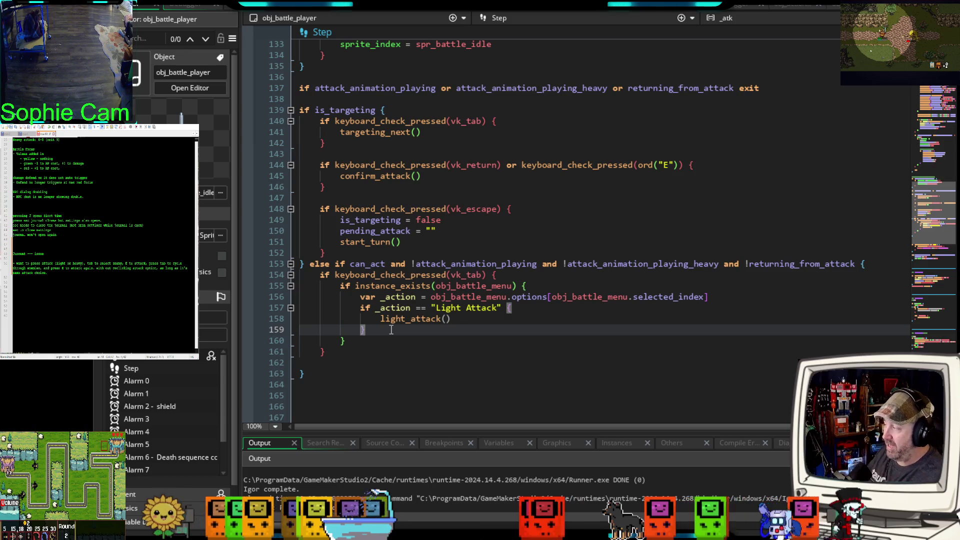
Step: Add else if _action == "Heavy Attack" { heavy_attack() } and run the game with F6
text(els)
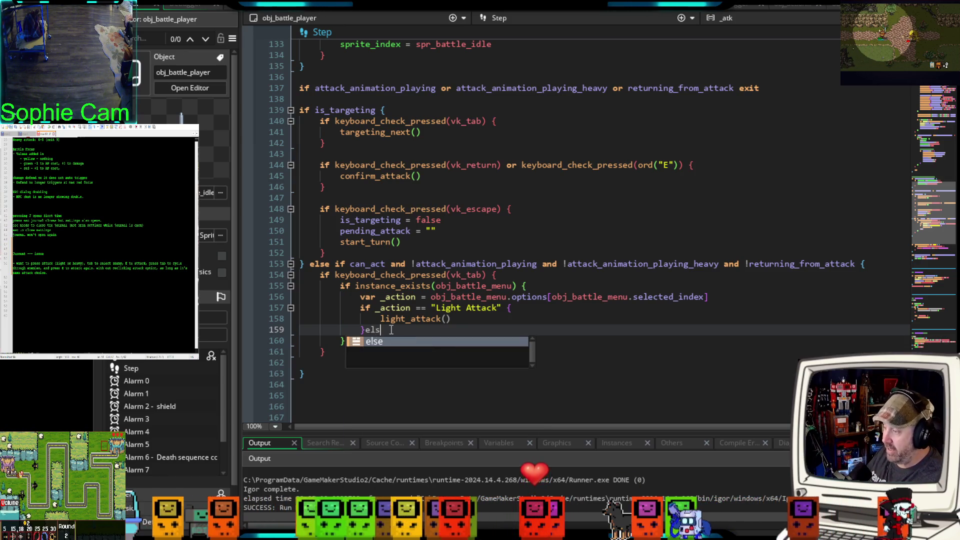
text(e if )
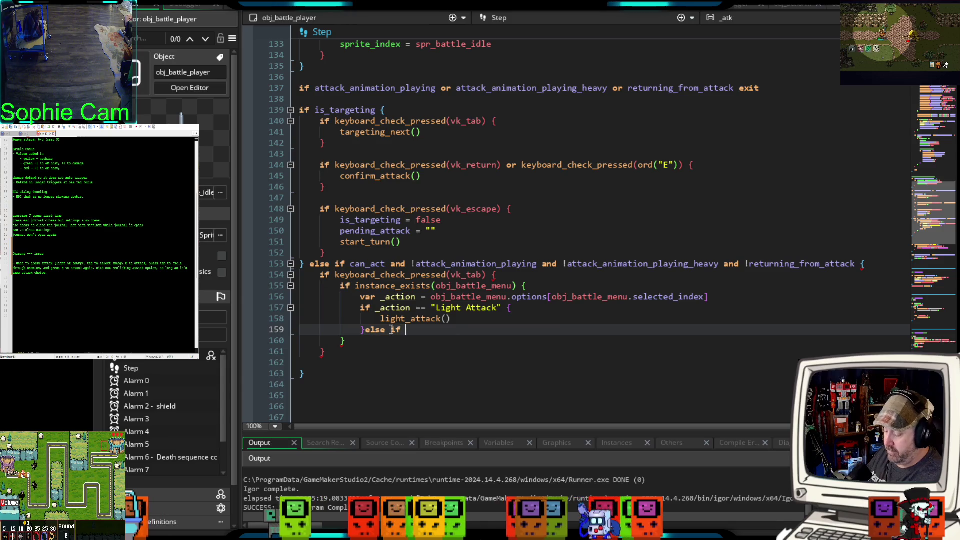
text(_action )
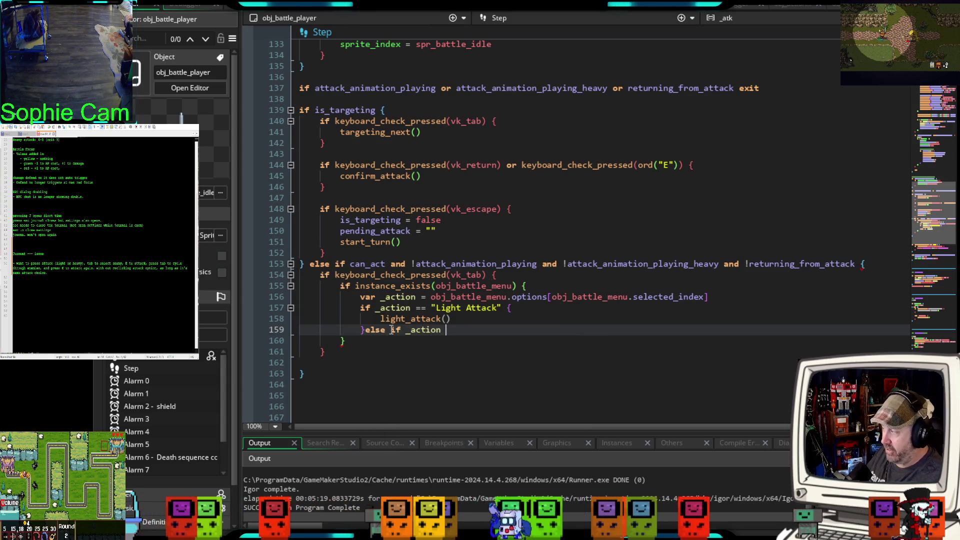
text(== )
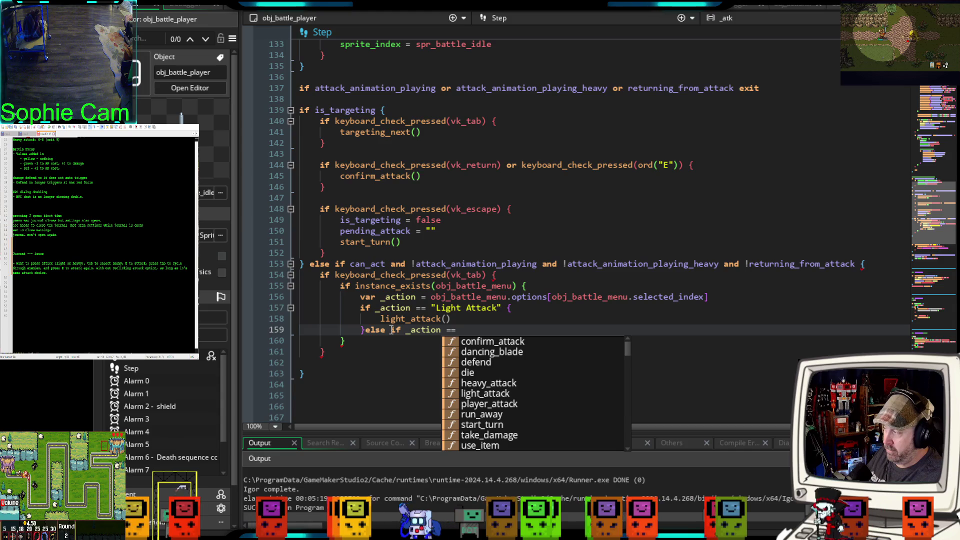
text(")
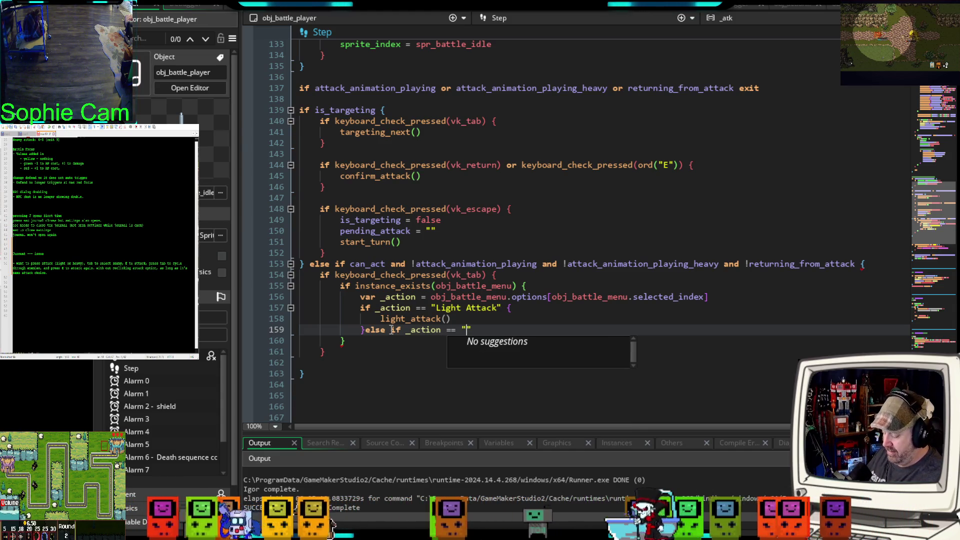
text(Heavy)
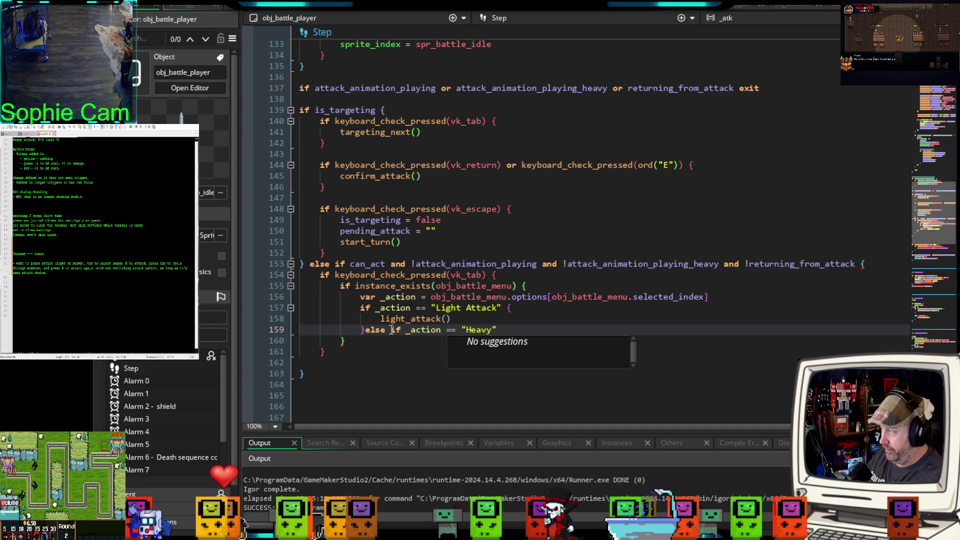
text( Attack" )
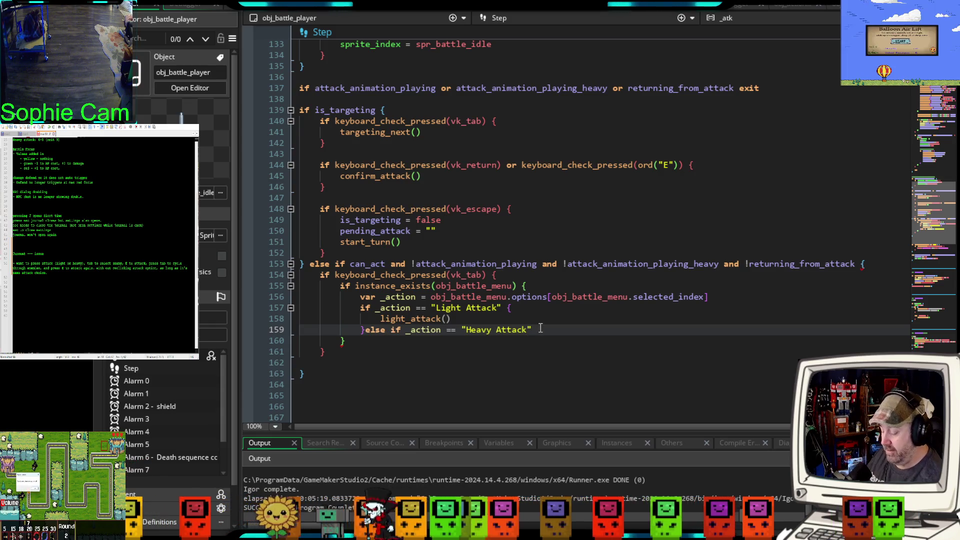
text({)
key(Return)
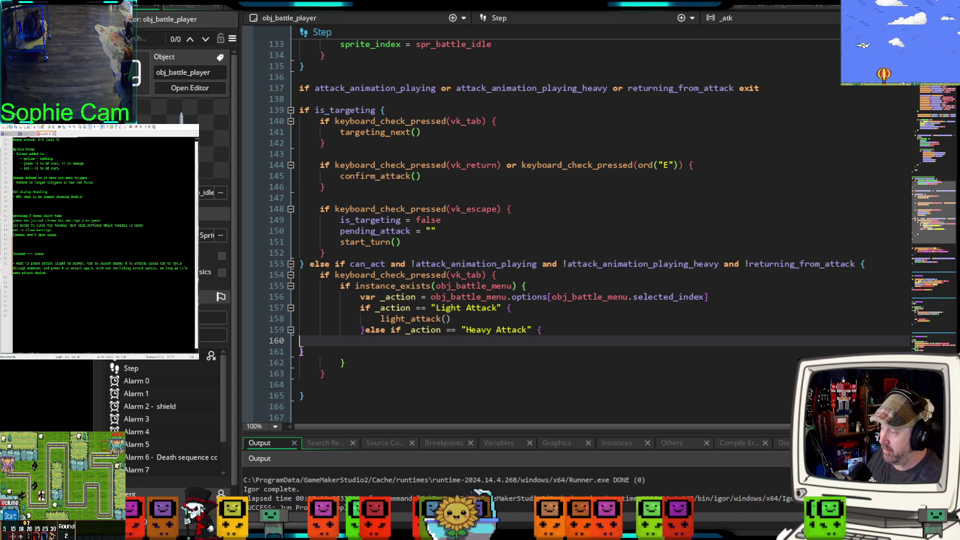
click(297, 351)
key(Tab)
key(Tab)
click(376, 343)
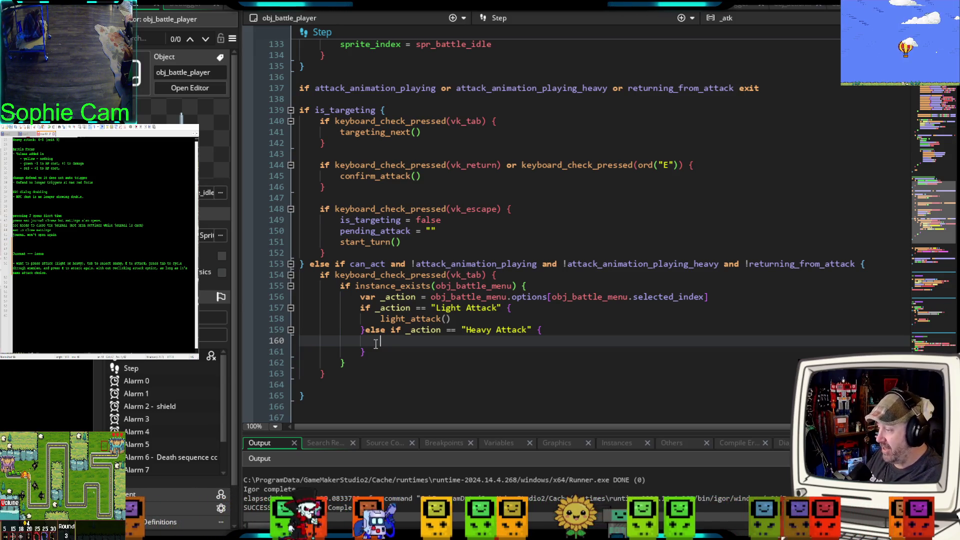
text(heavy_attack()
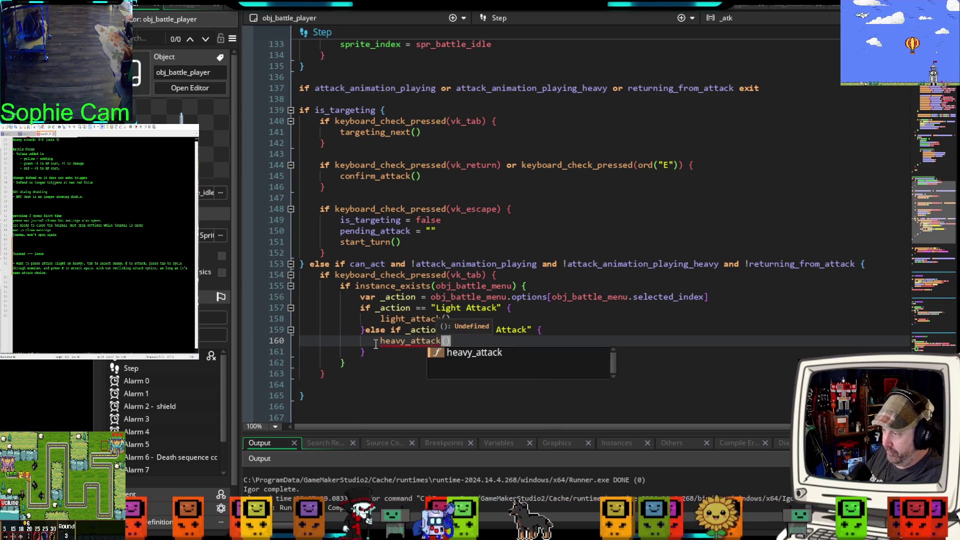
click(400, 379)
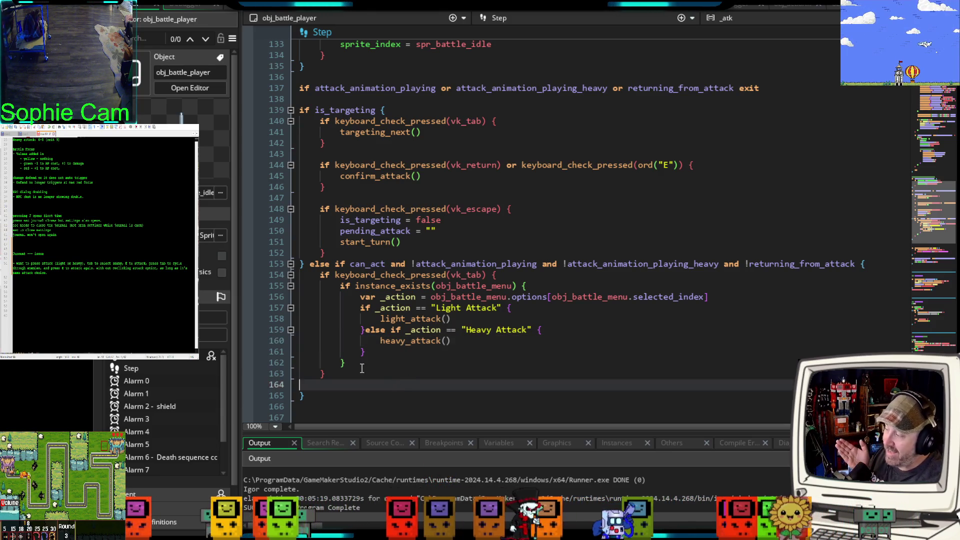
scroll(353, 356, down, 2)
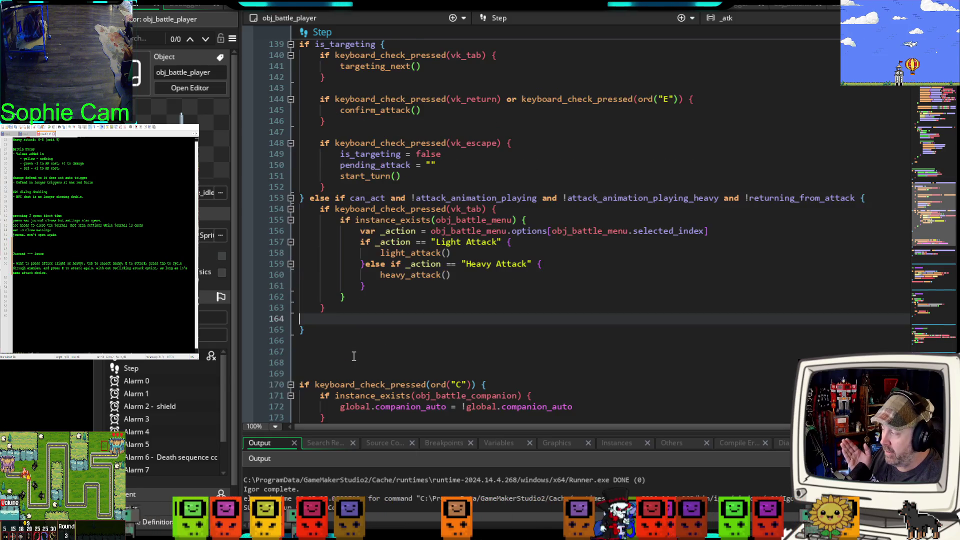
scroll(358, 351, up, 2)
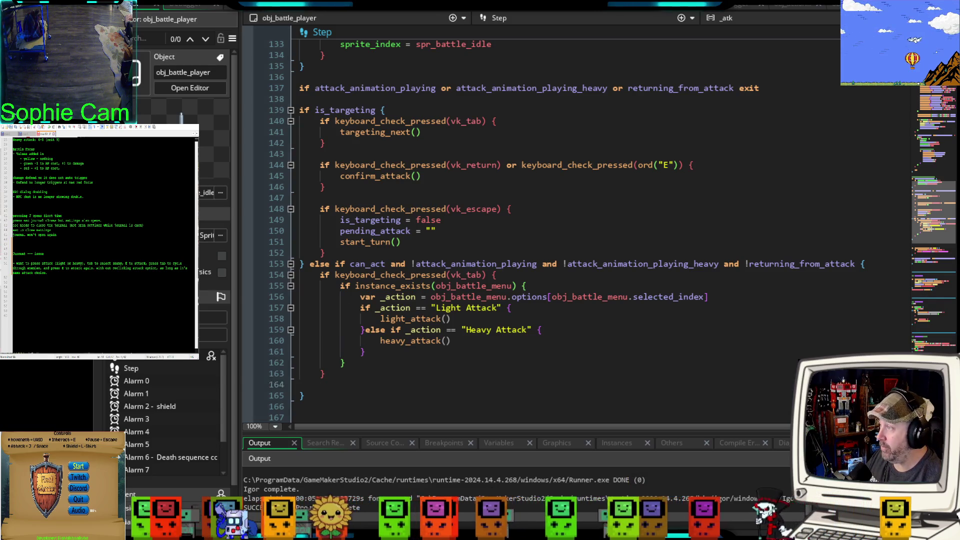
key(F6)
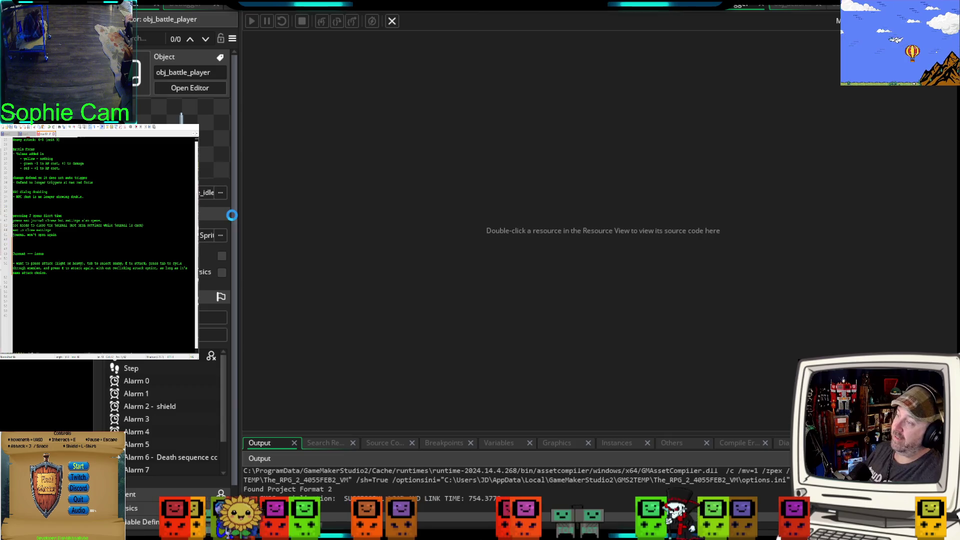
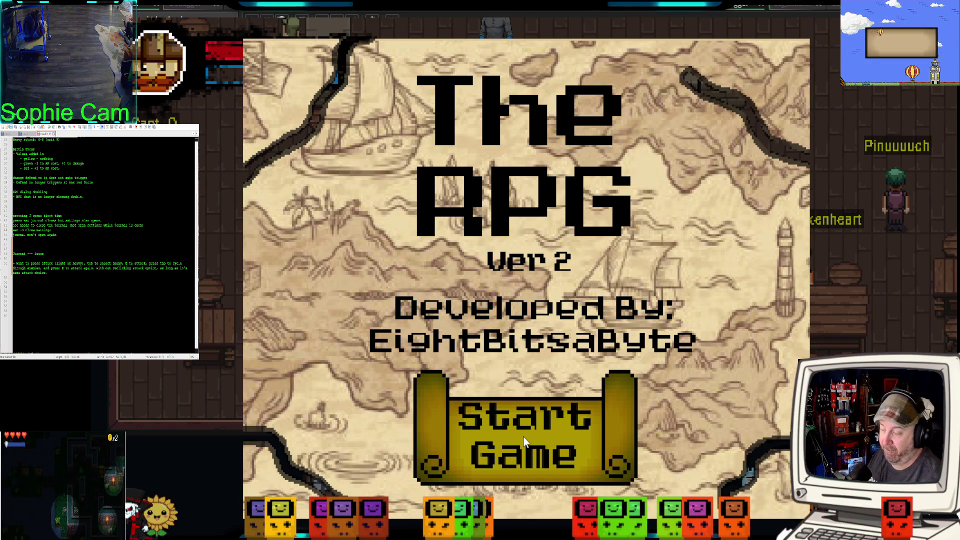
Step: Start a new game and walk the hero through the tavern into a rat to begin a battle
click(523, 436)
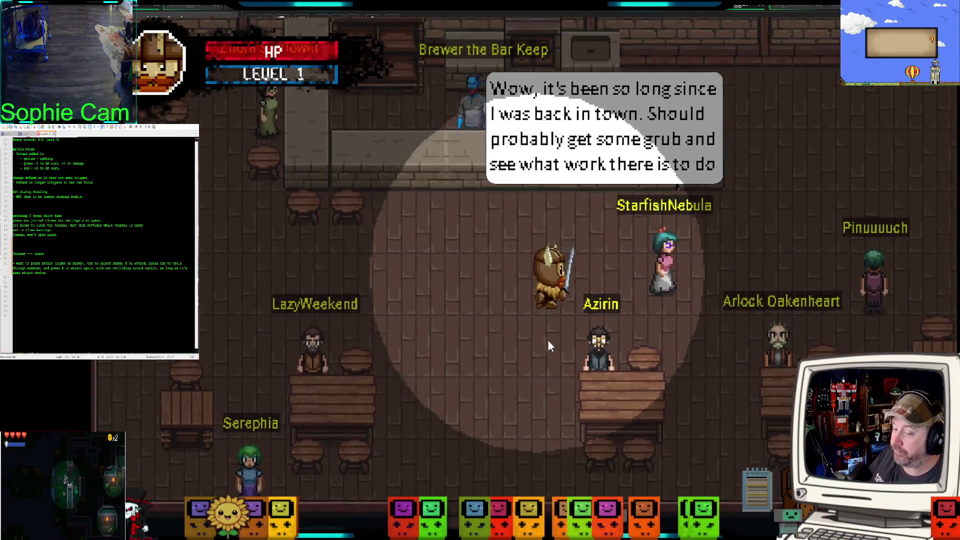
key(d)
key(w)
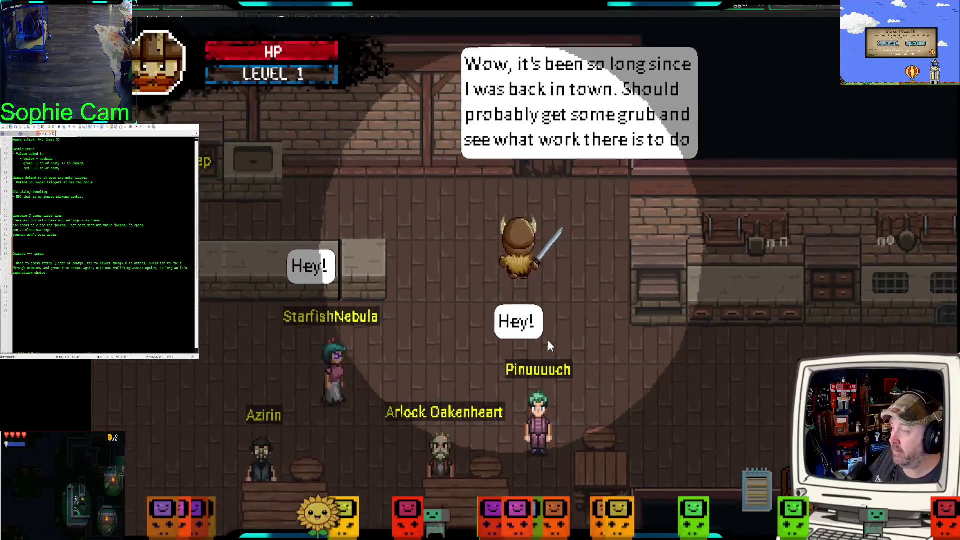
key(s)
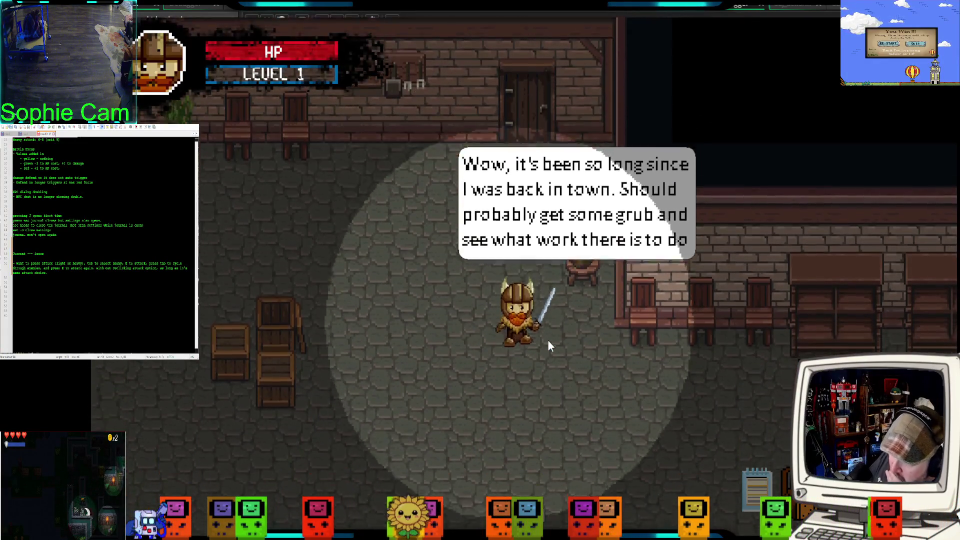
key(s)
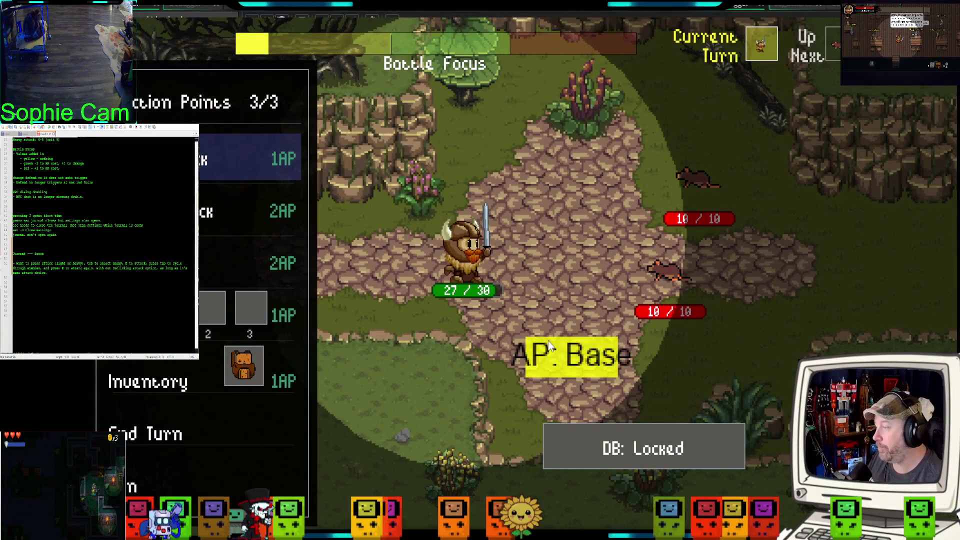
Step: Light-attack the upper rat and keep repeating the attack until it dies
click(226, 154)
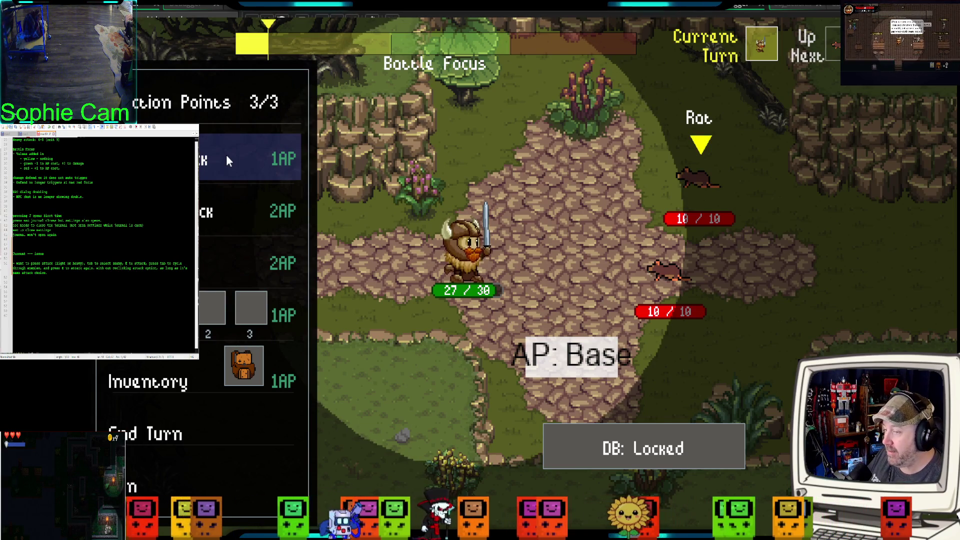
key(e)
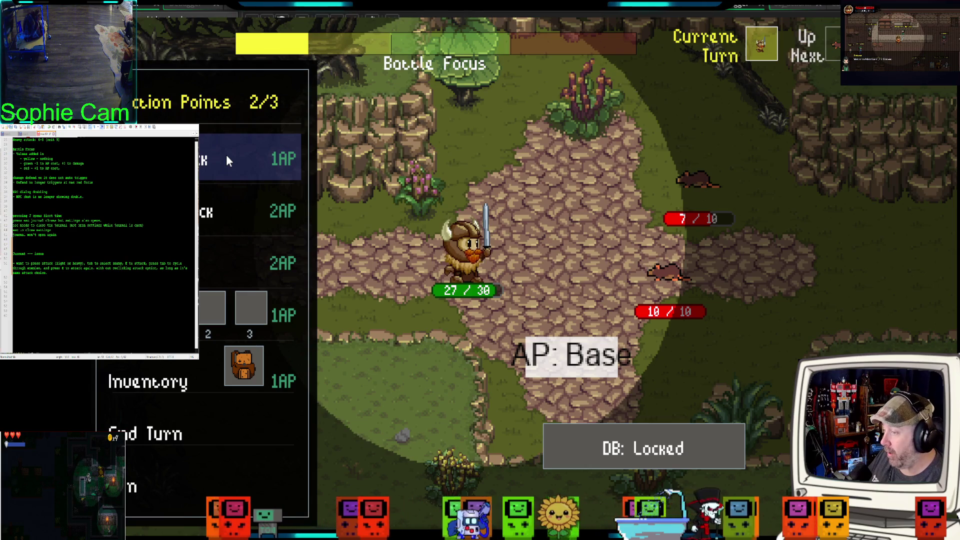
key(e)
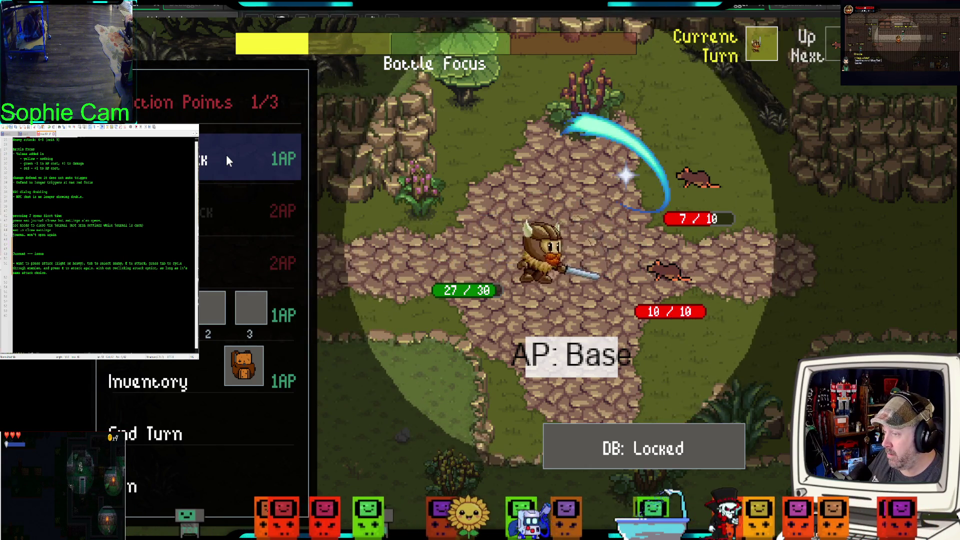
key(e)
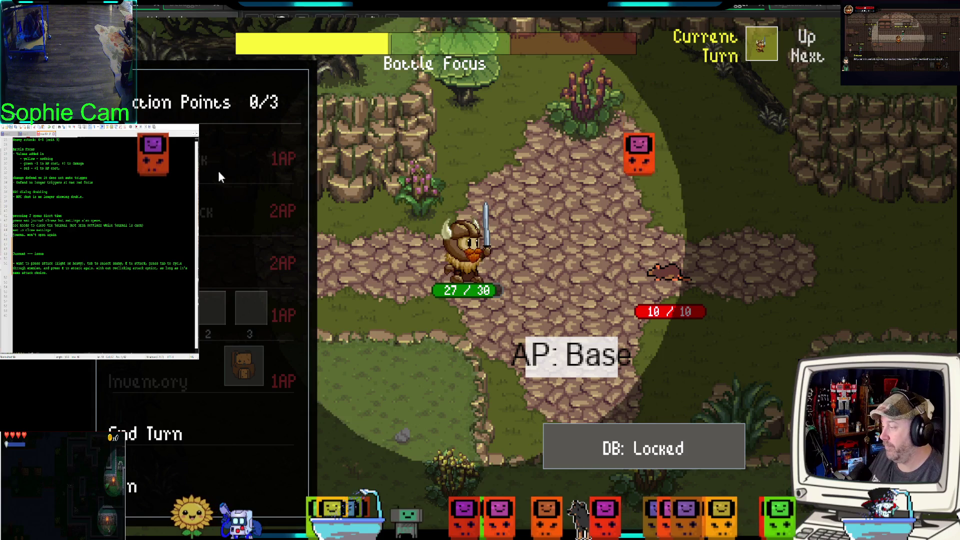
Step: End the turn, then light-attack the remaining rat twice to kill it
click(250, 441)
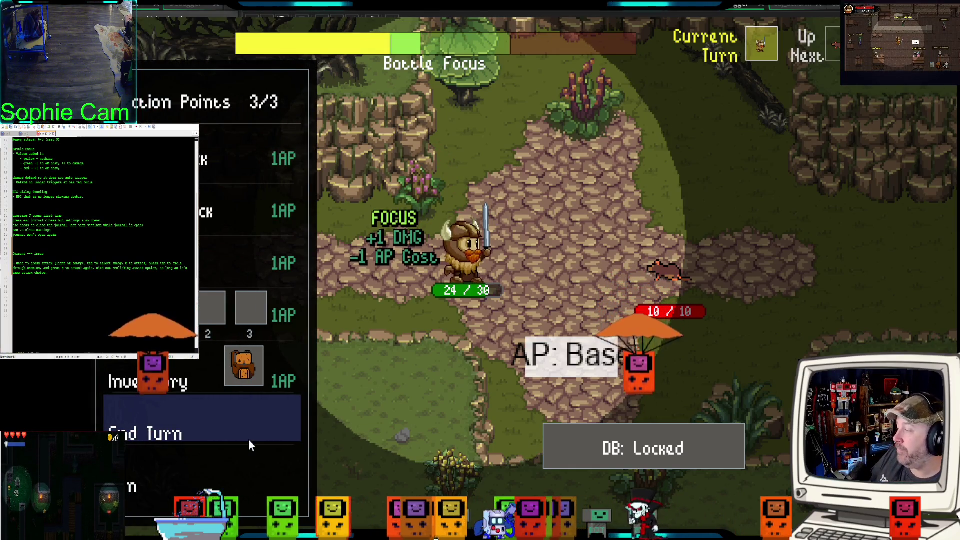
click(250, 175)
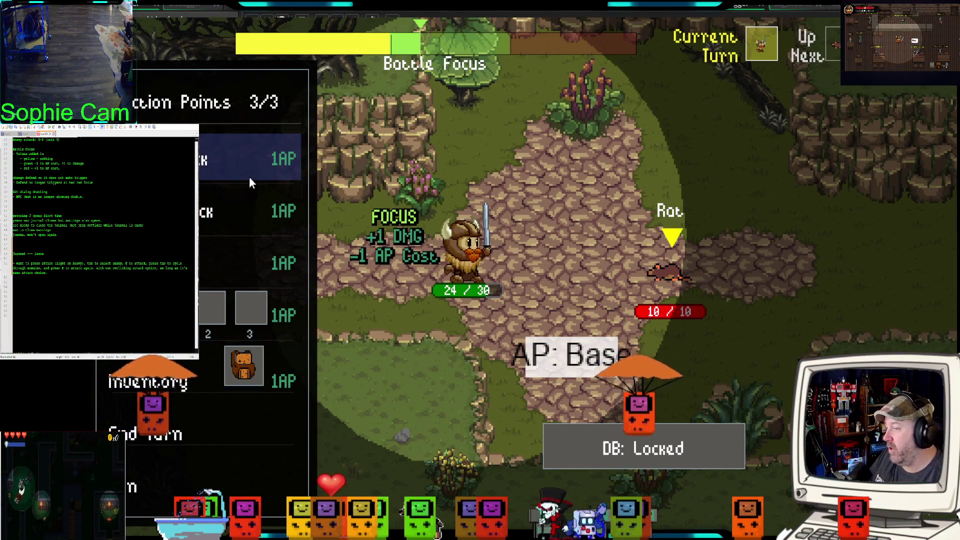
key(e)
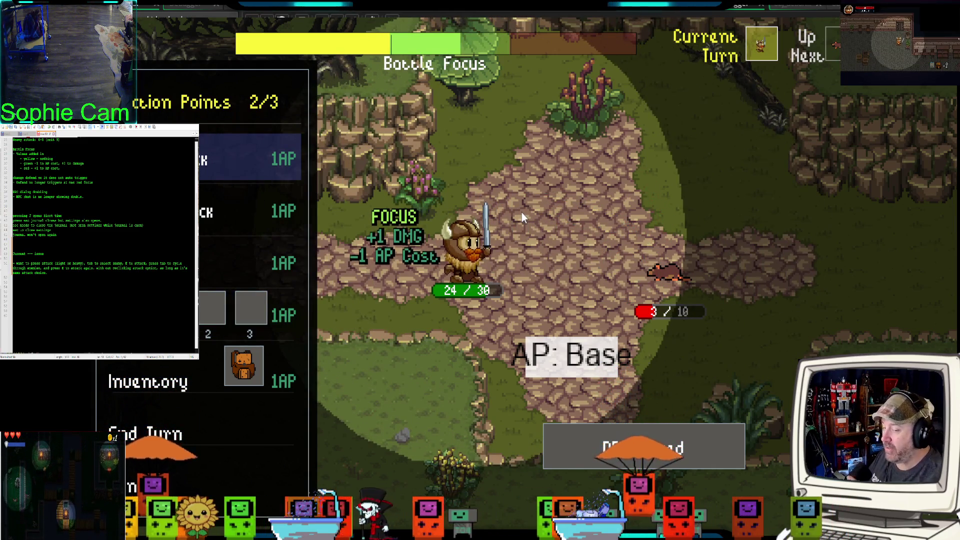
key(e)
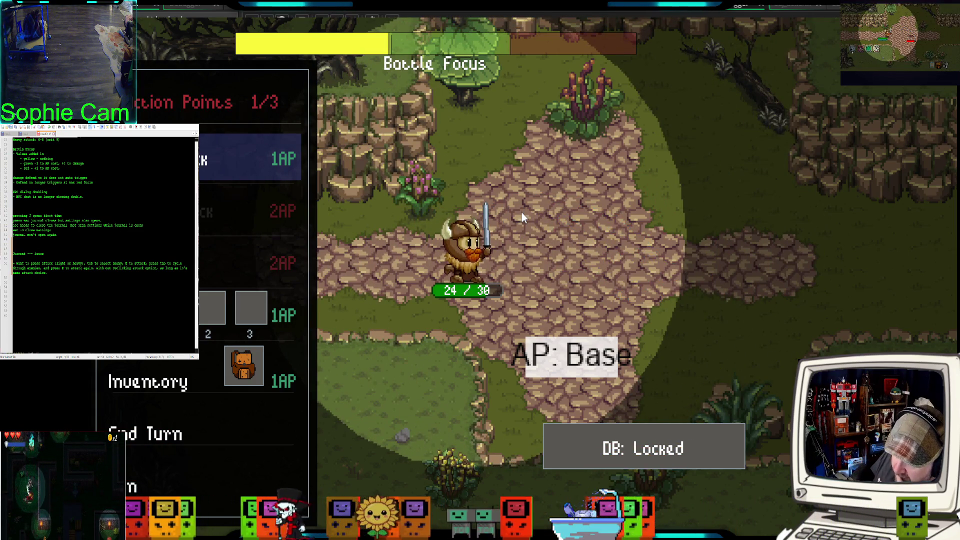
Step: Walk left into a rat encounter, make three light attacks, and end the turn
key(a)
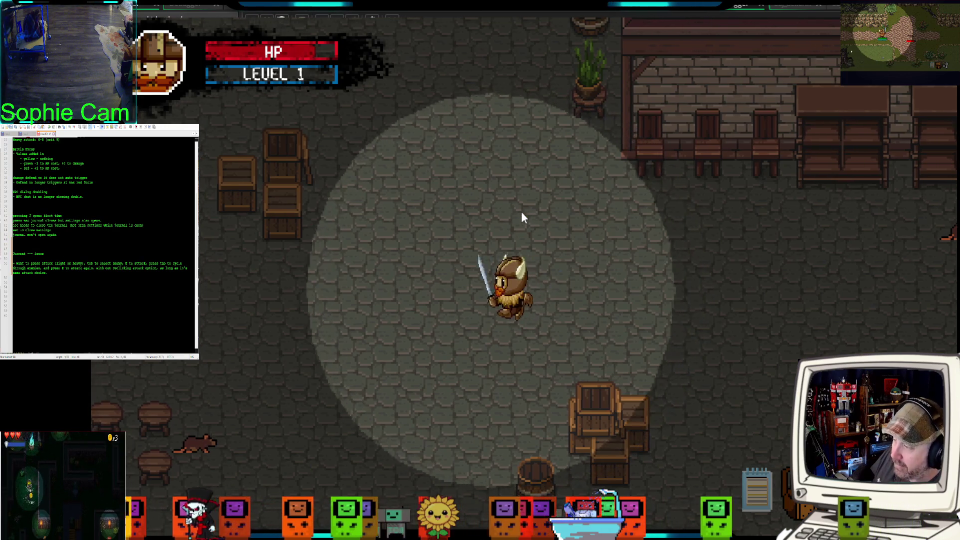
key(a)
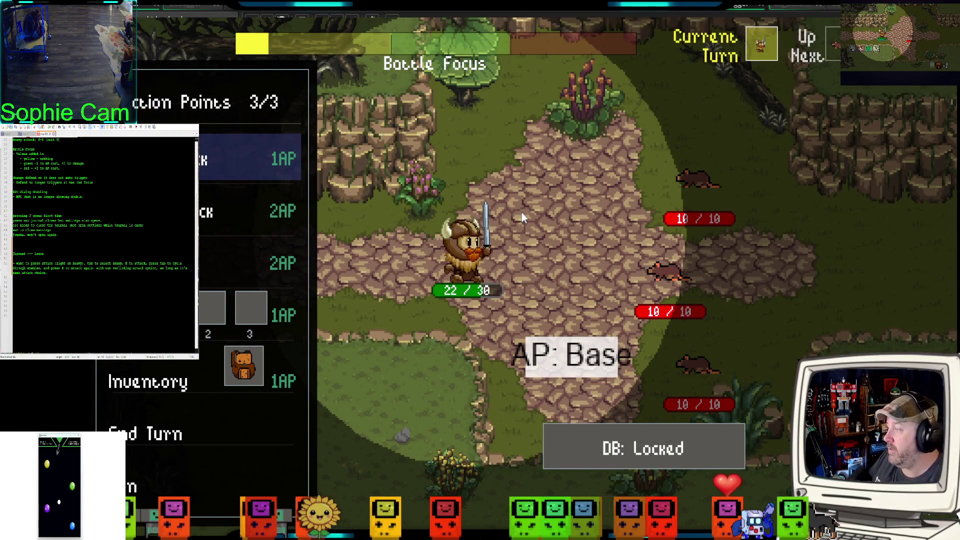
click(241, 157)
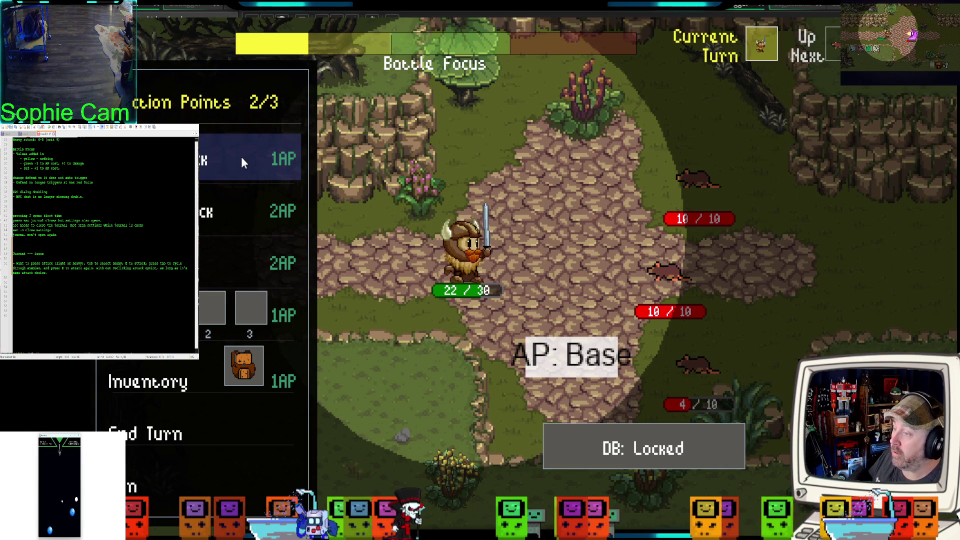
click(241, 157)
click(241, 157)
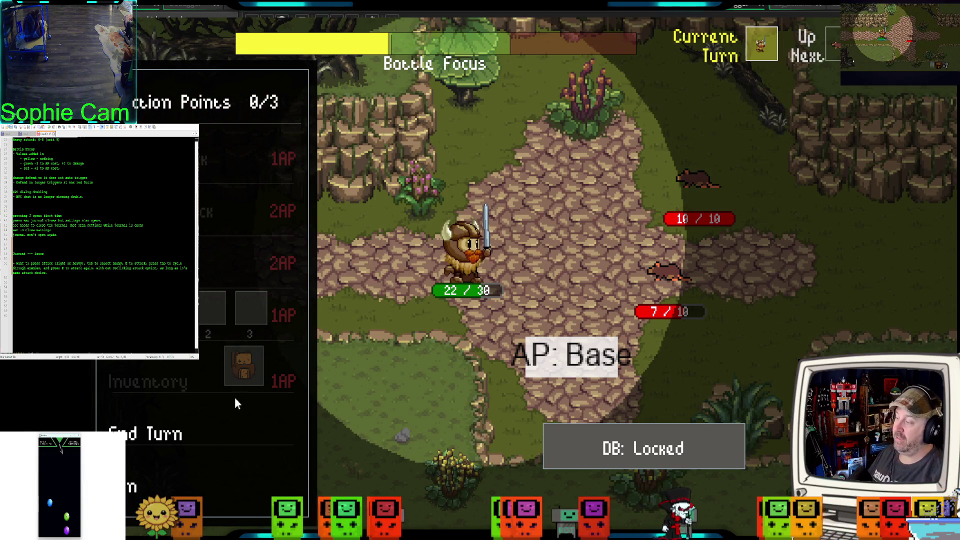
click(231, 417)
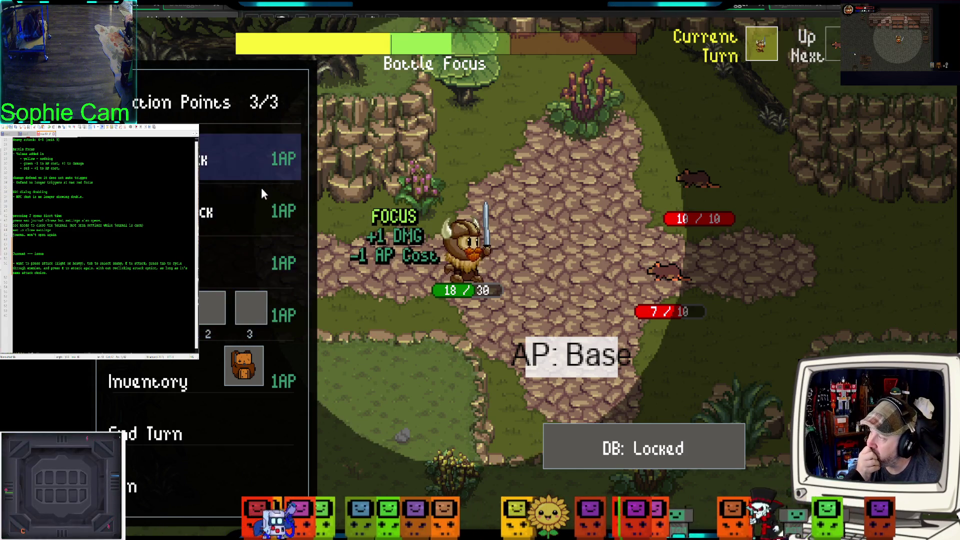
Step: Finish off the rats with heavy attacks over several turns, then walk down into another rat battle
click(235, 201)
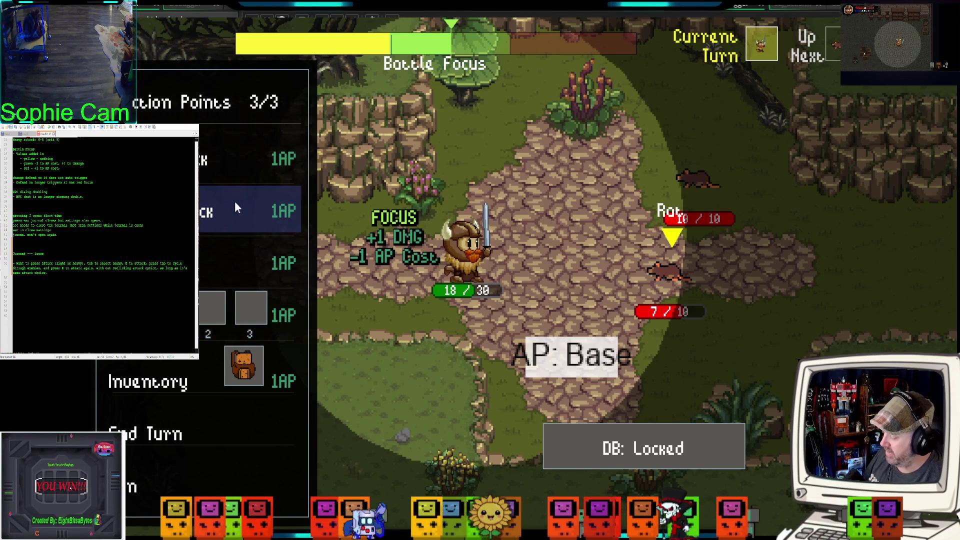
key(e)
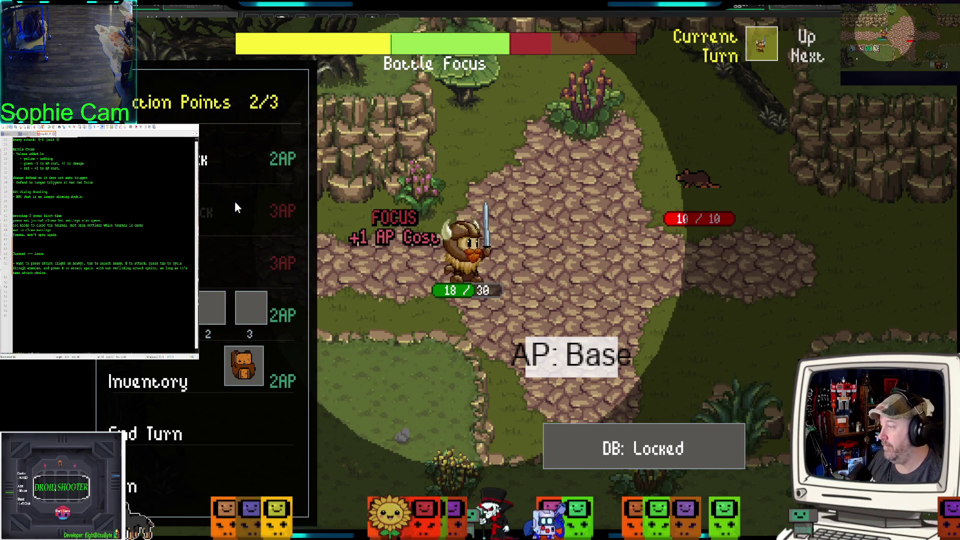
click(241, 423)
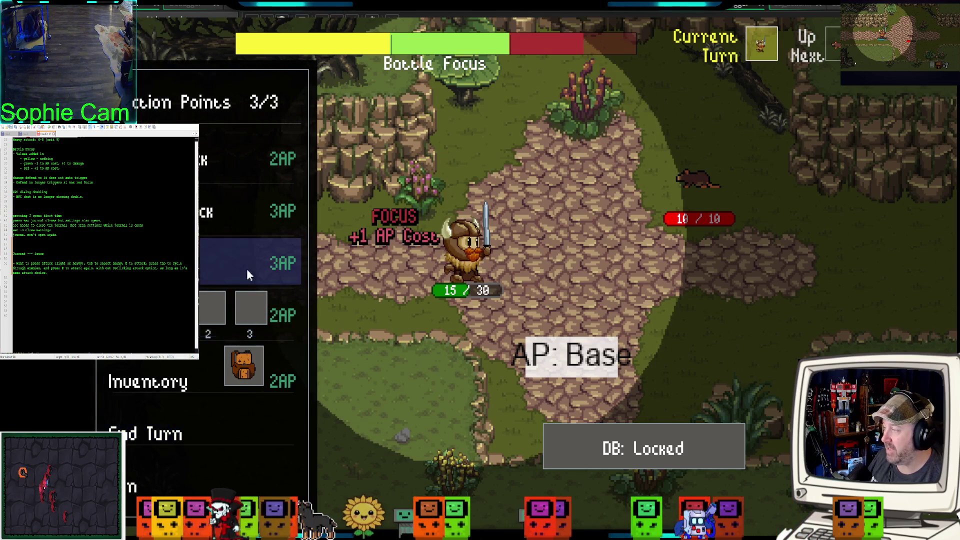
click(240, 217)
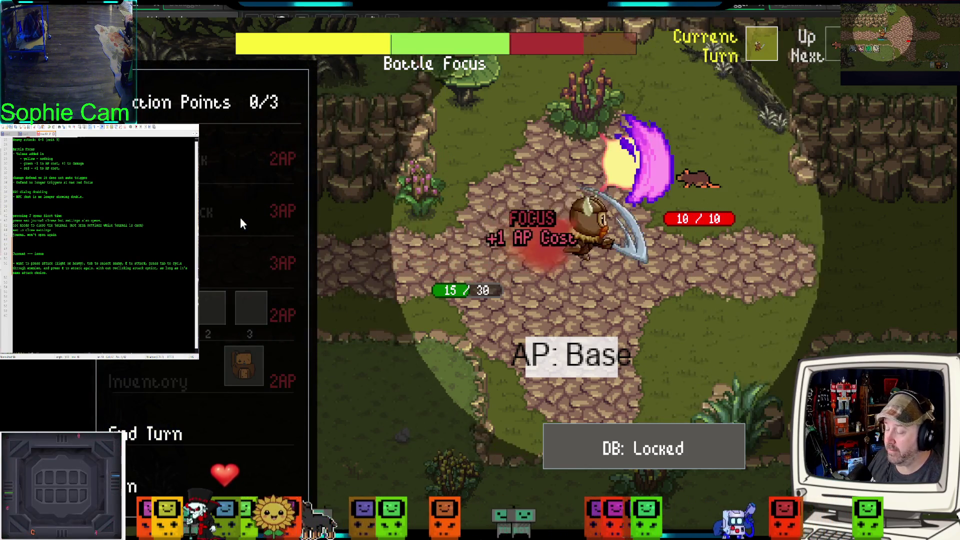
click(238, 425)
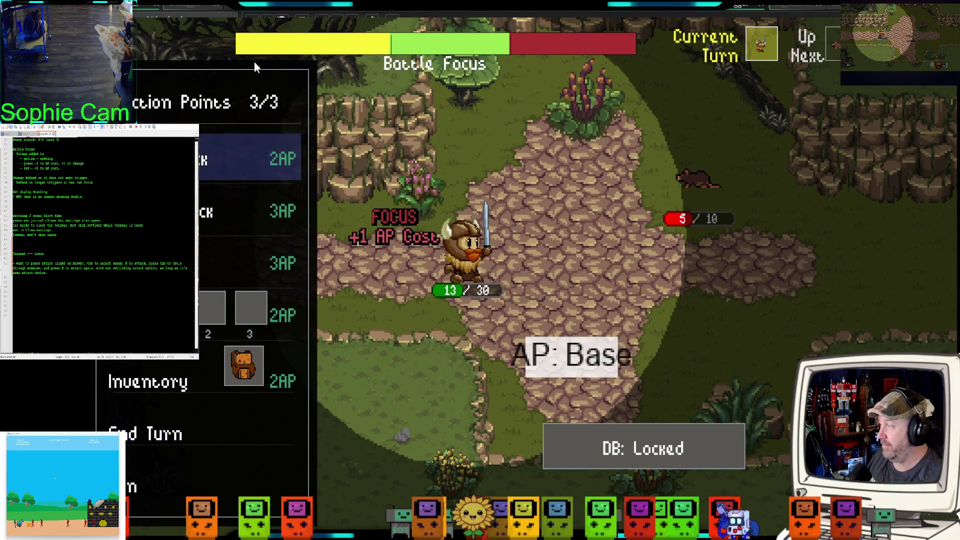
click(238, 206)
key(e)
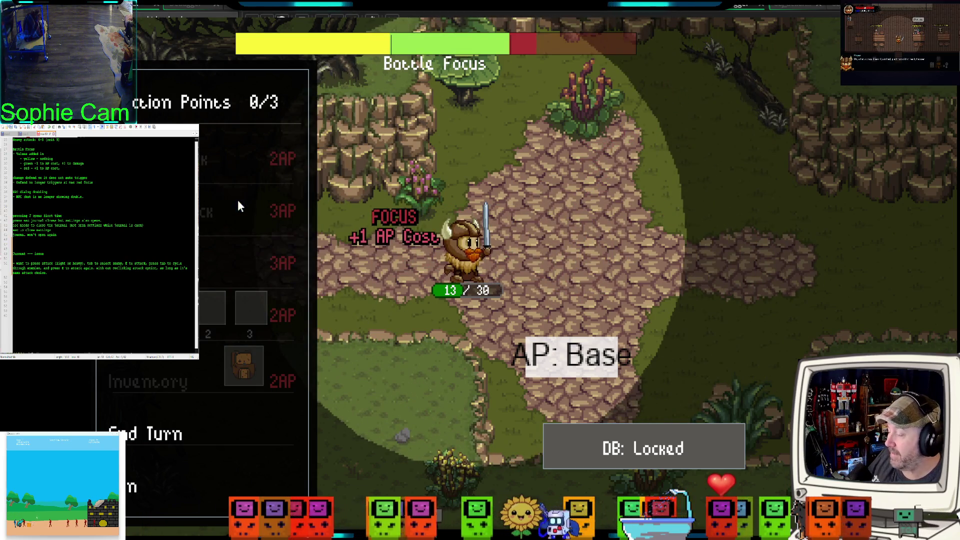
key(s)
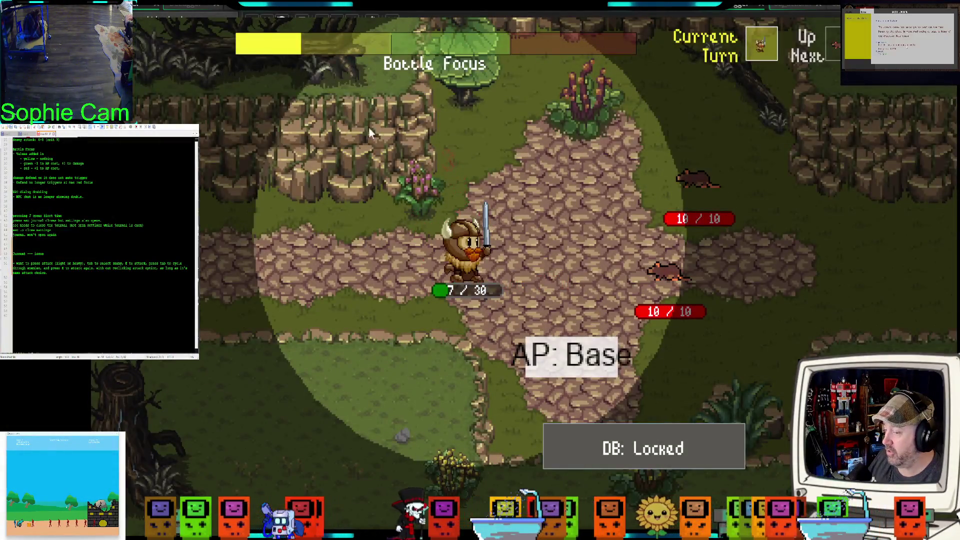
Step: Kill the top rat with repeated heavy attacks, then heavy-attack the remaining rat between turns
click(233, 219)
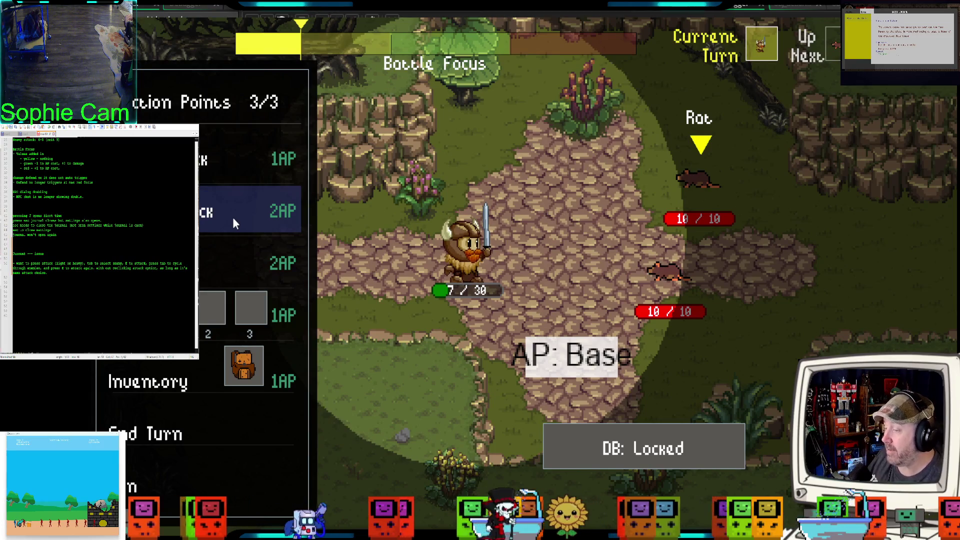
key(e)
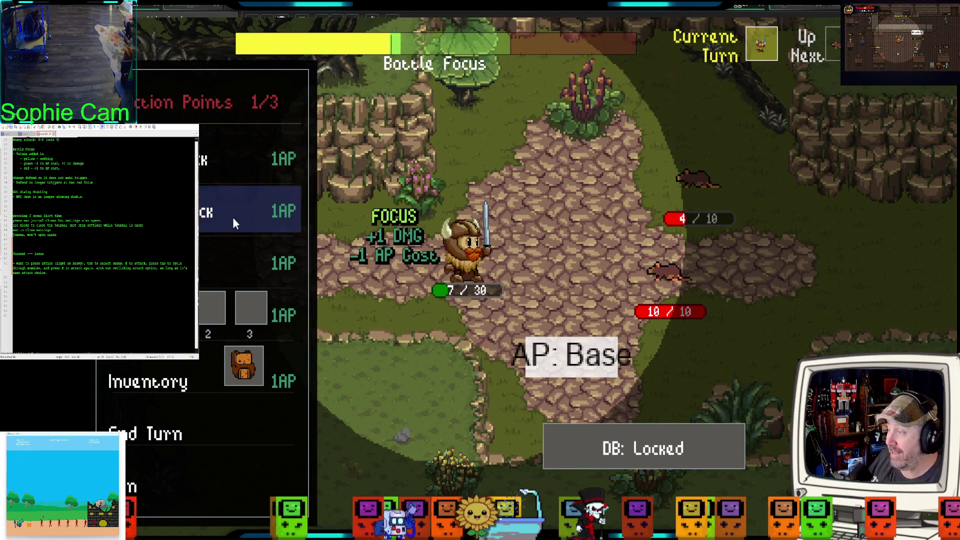
key(e)
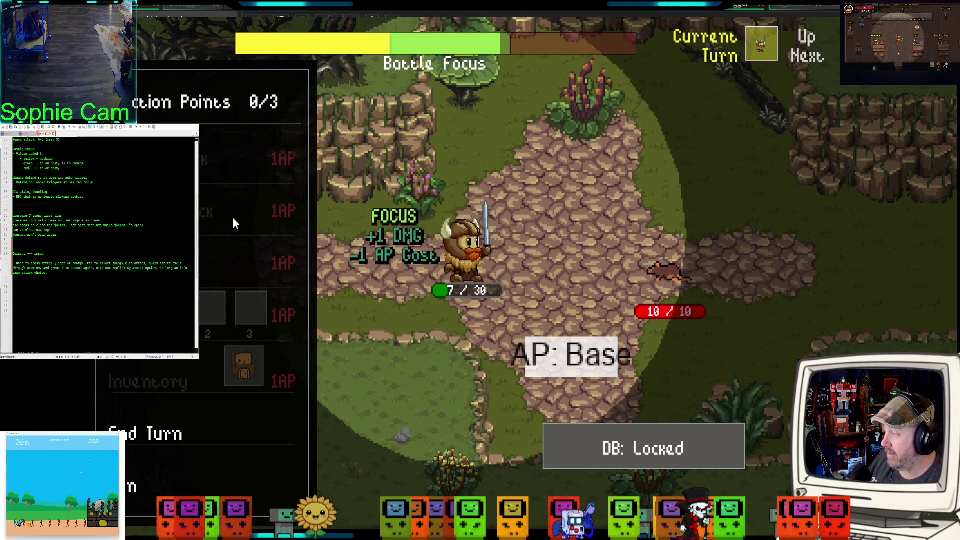
click(250, 406)
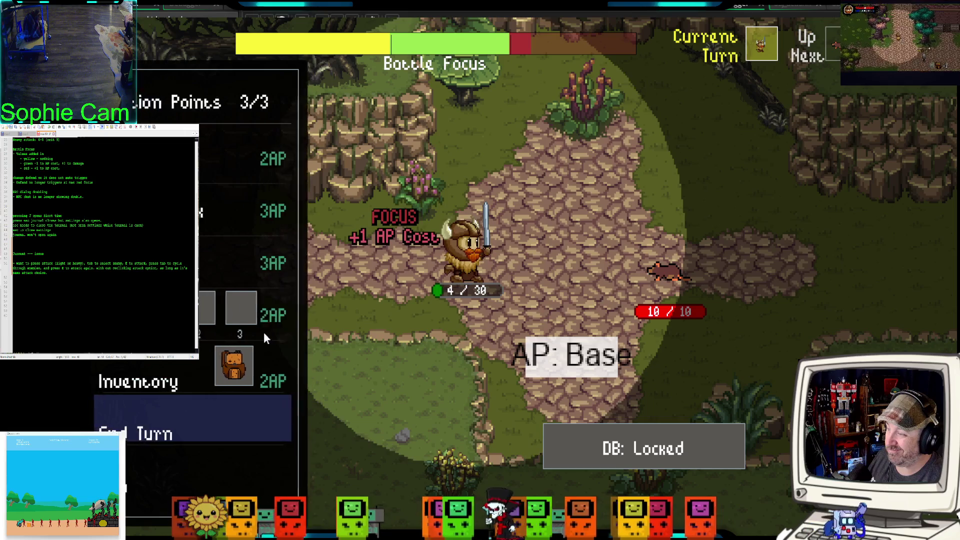
click(249, 228)
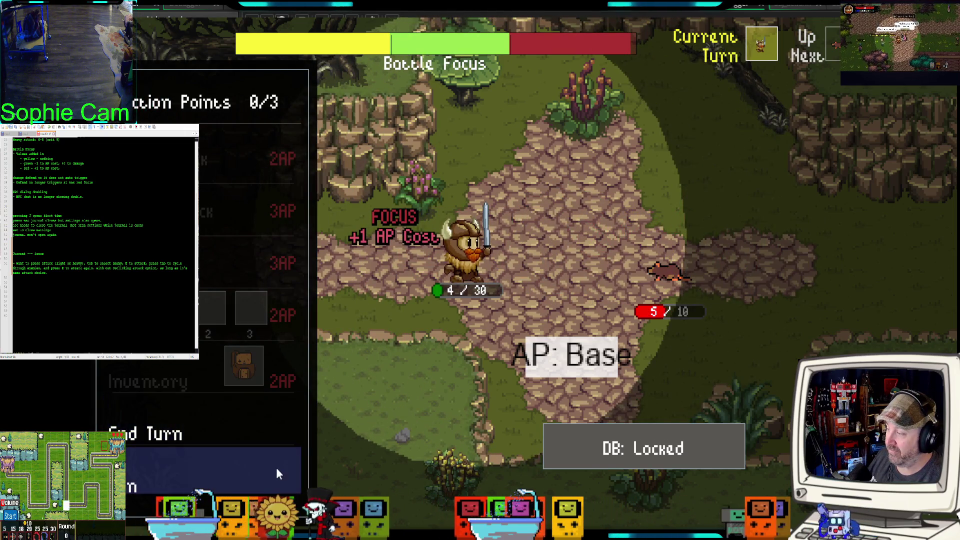
click(264, 434)
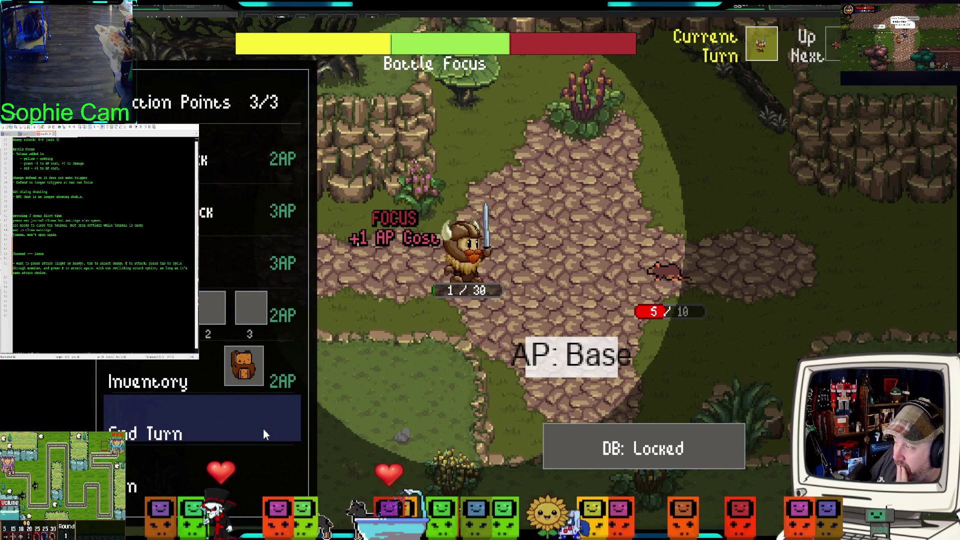
Step: Light-attack the Rat down to 1 HP, end the turn, and quit the game
click(206, 166)
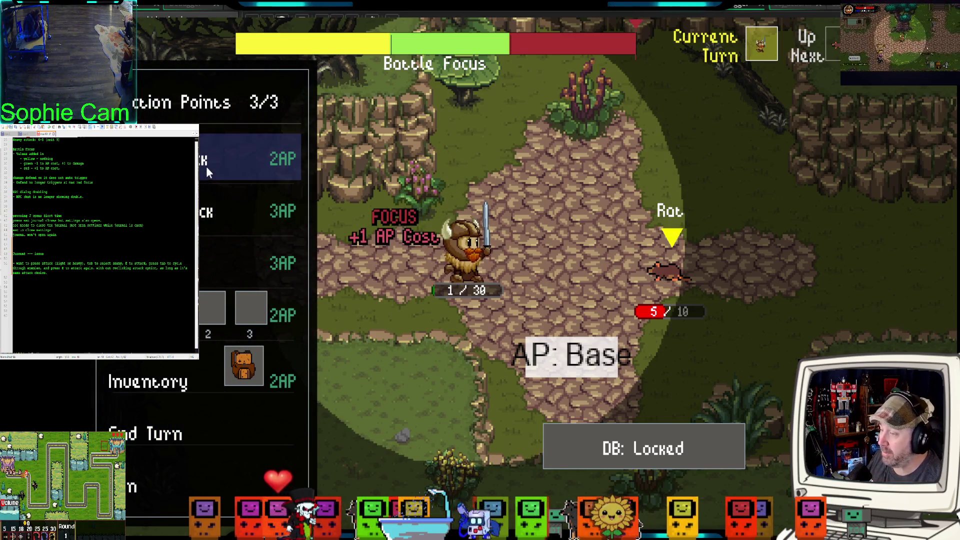
key(e)
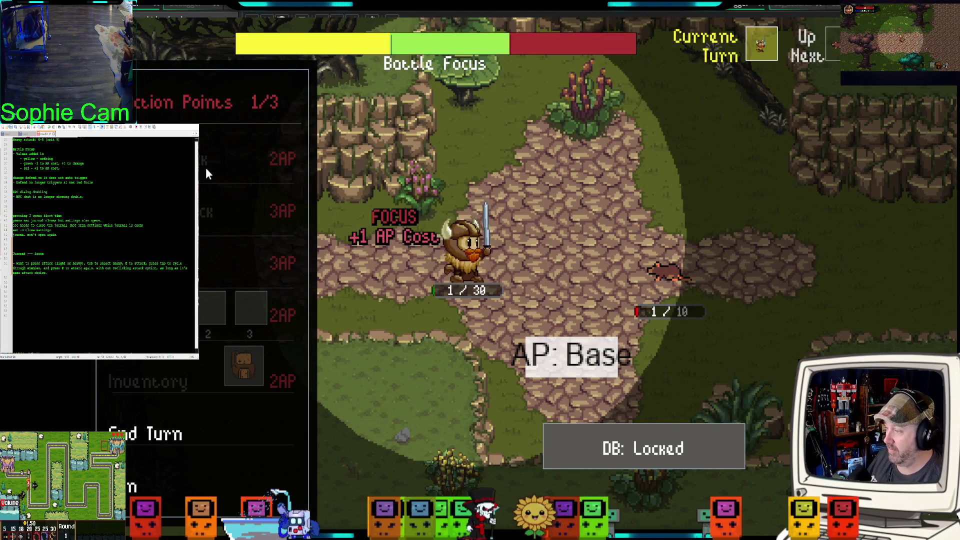
click(226, 404)
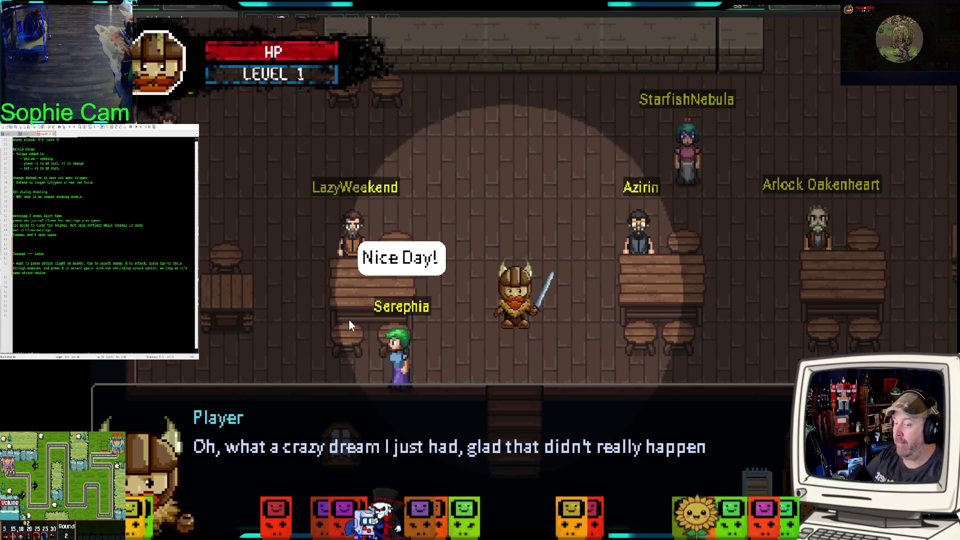
key(alt+F4)
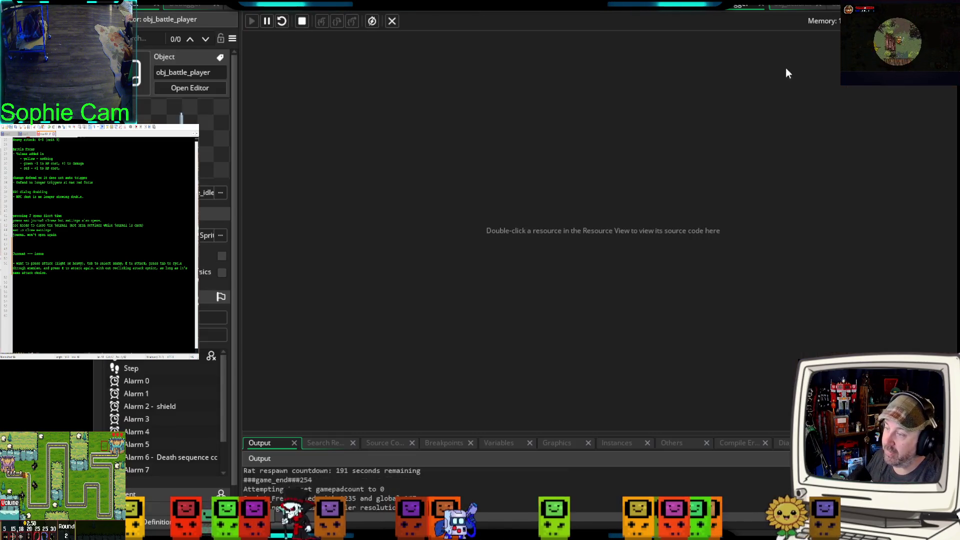
Step: Switch through the obj_action_light and obj_battle_menu tabs to the obj_battle_player Step event code
click(787, 11)
click(670, 11)
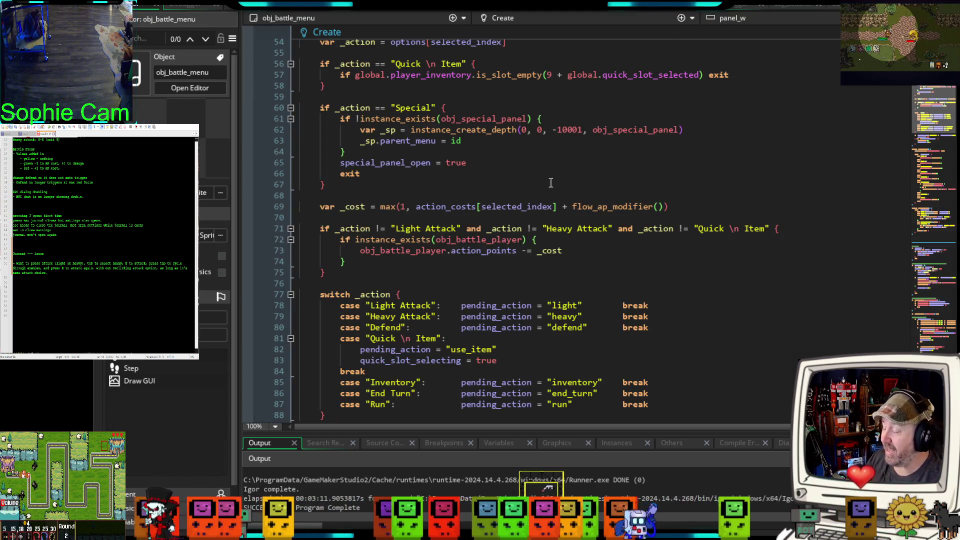
click(629, 12)
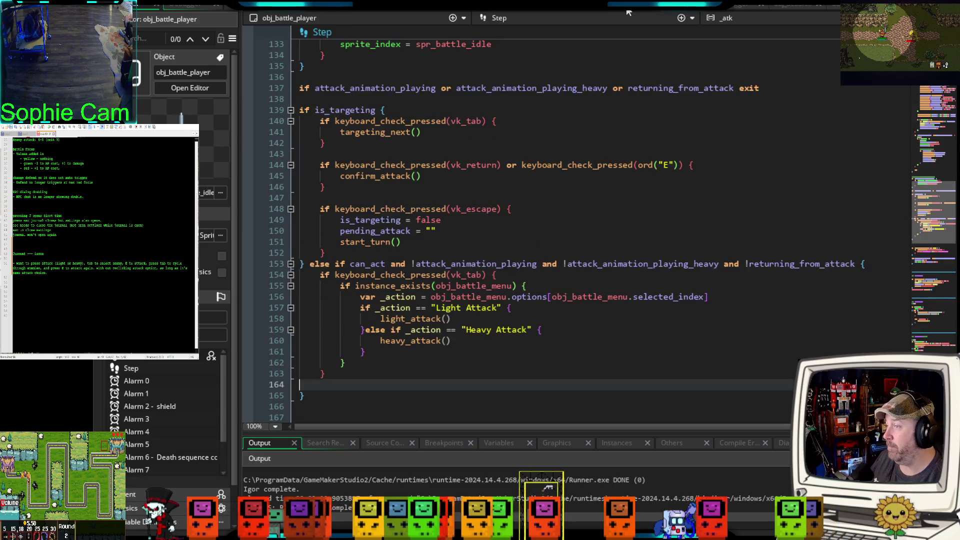
scroll(522, 219, down, 2)
scroll(522, 219, up, 2)
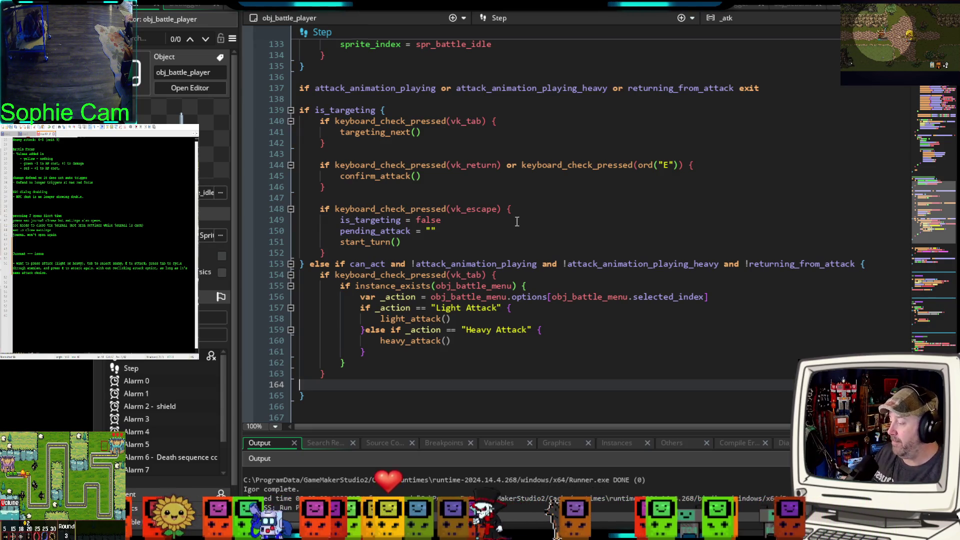
mouse_move(453, 283)
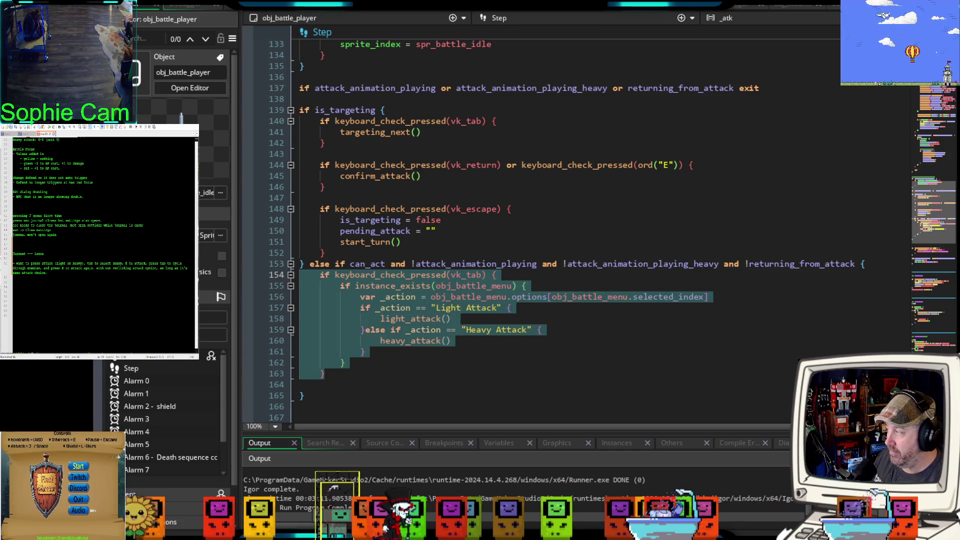
click(555, 346)
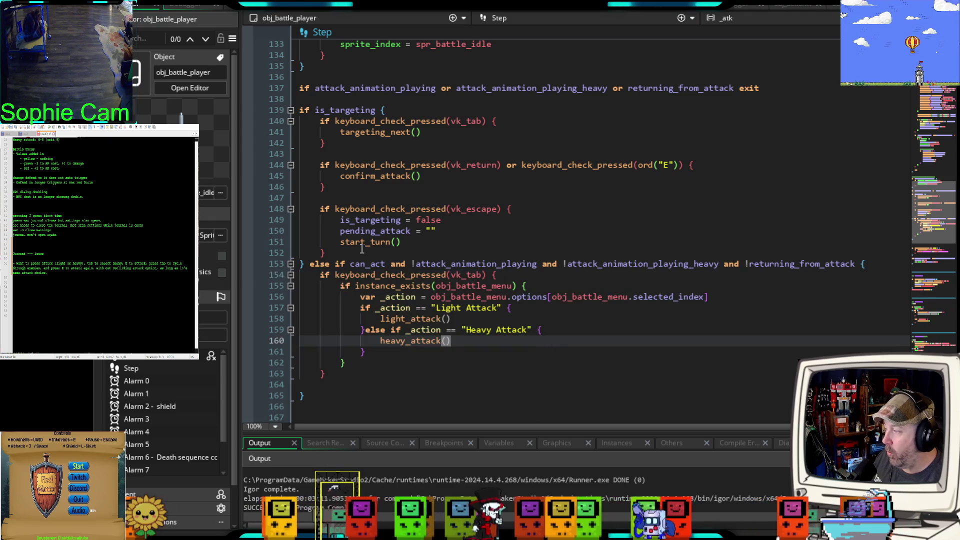
drag(859, 265, 338, 268)
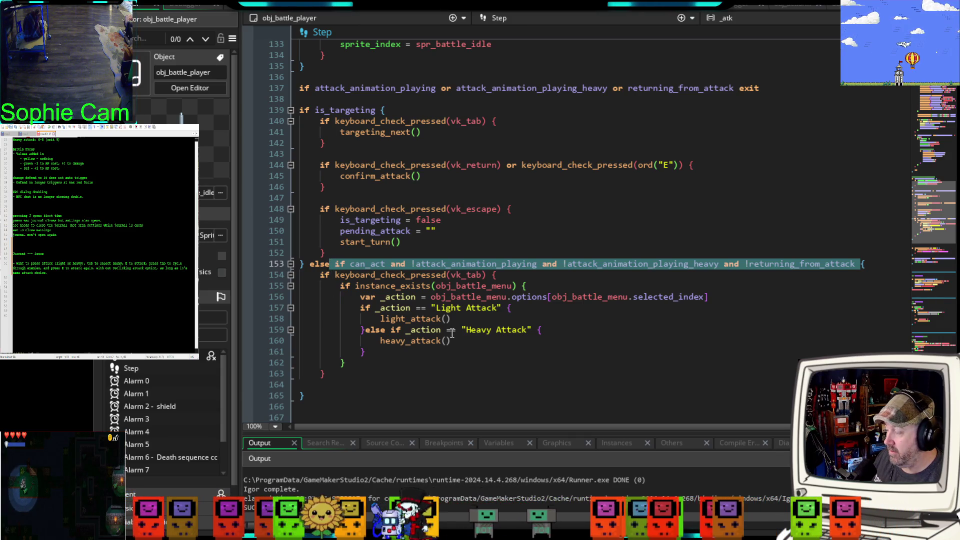
click(414, 362)
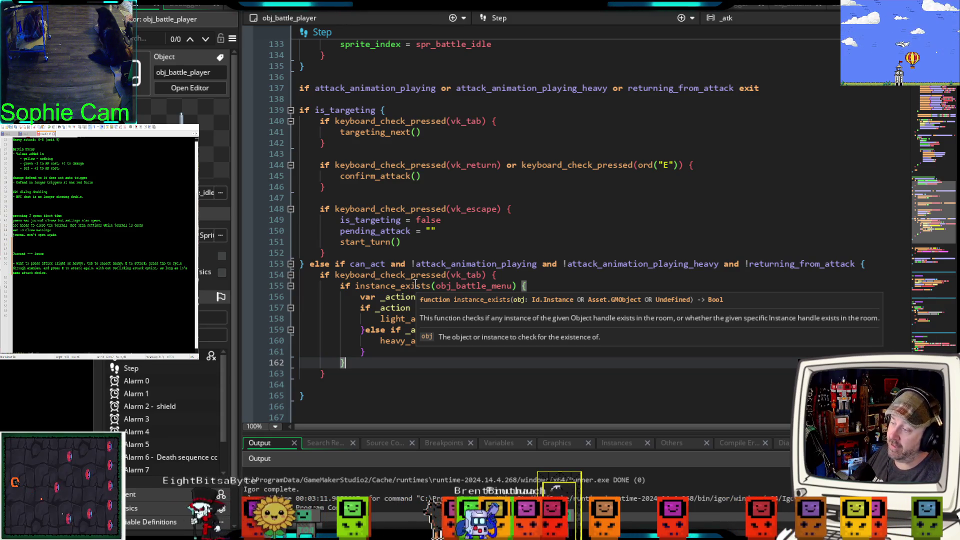
click(540, 286)
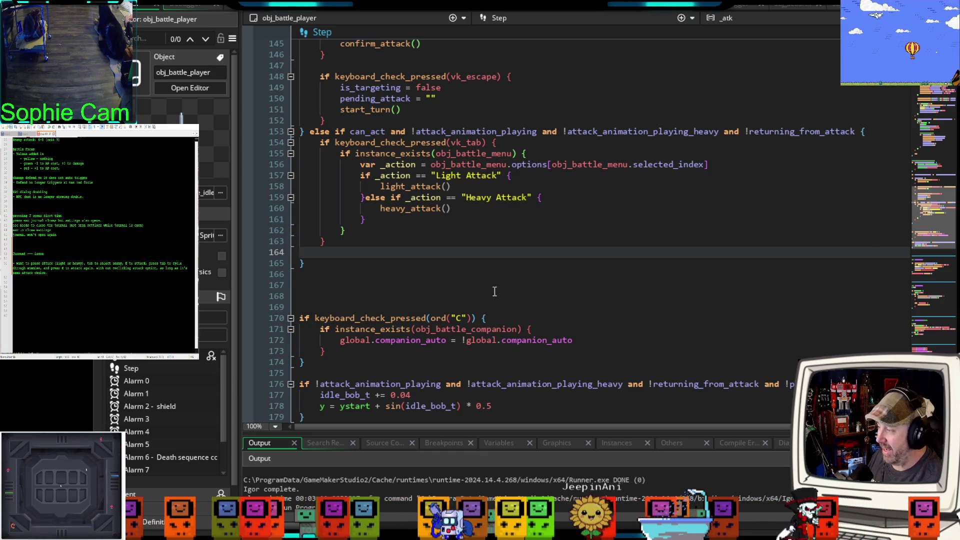
Step: Select the existing Tab attack block in the Step event and delete it
click(468, 289)
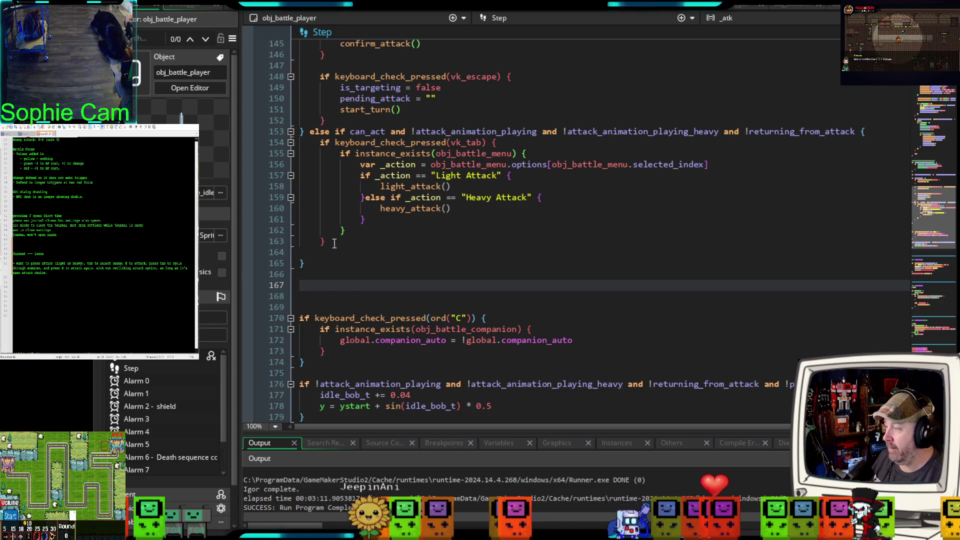
mouse_move(350, 242)
mouse_down()
mouse_move(315, 153)
mouse_move(300, 143)
mouse_move(293, 157)
mouse_up()
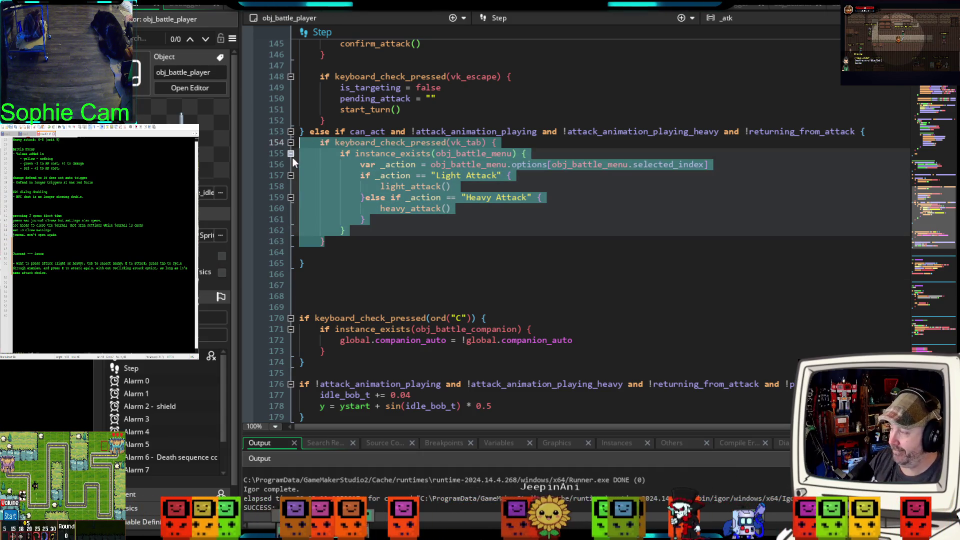
key(Delete)
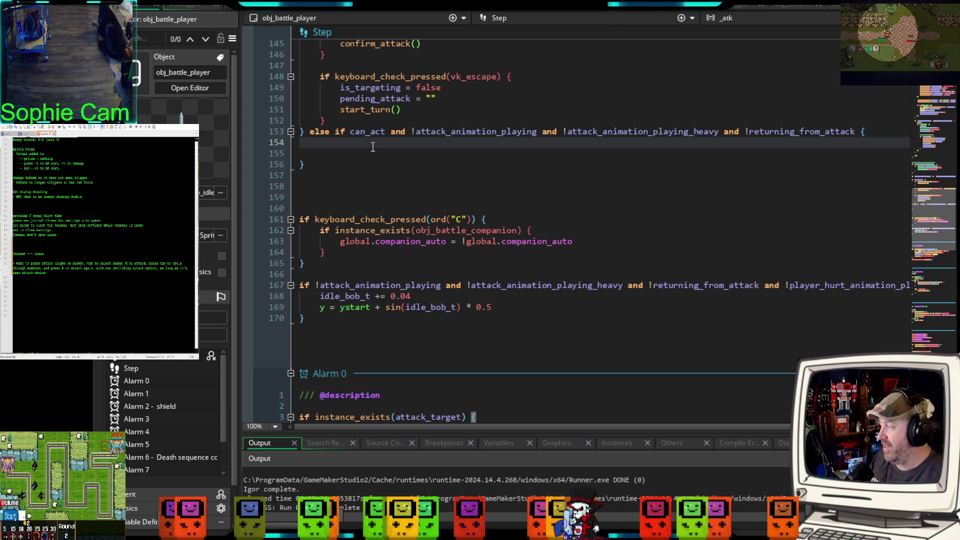
Step: Write 'if keyboard_check_pressed(vk_return' on line 154, correcting the mistyped kv argument
text(if )
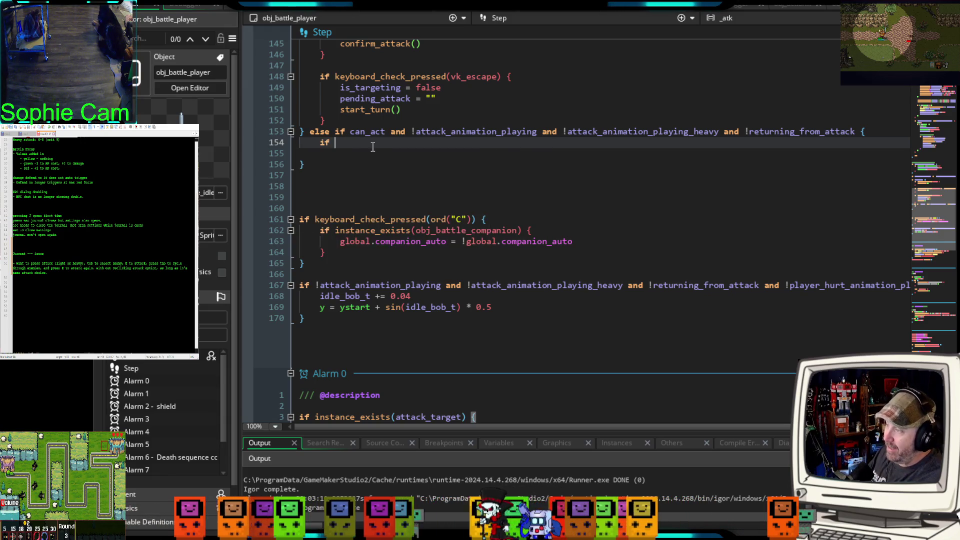
text(key)
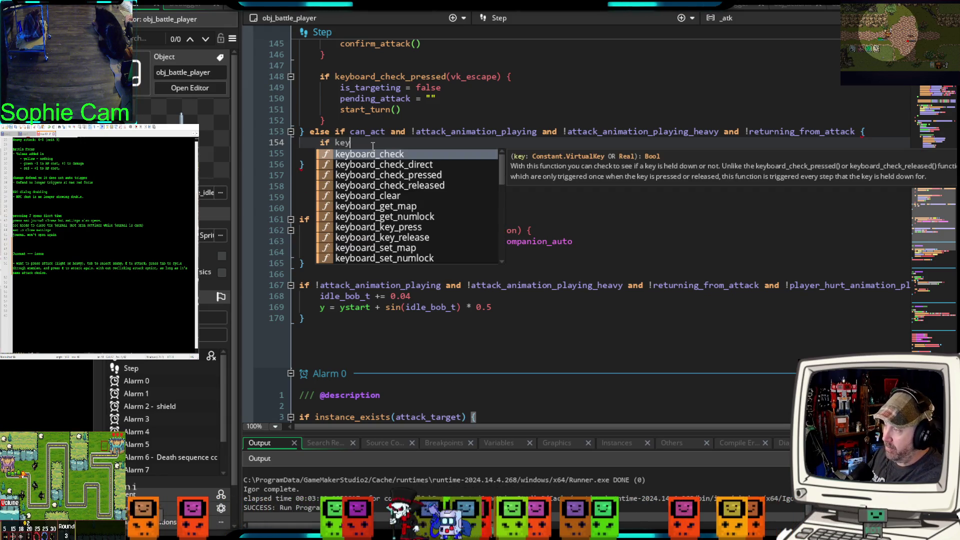
text(board)
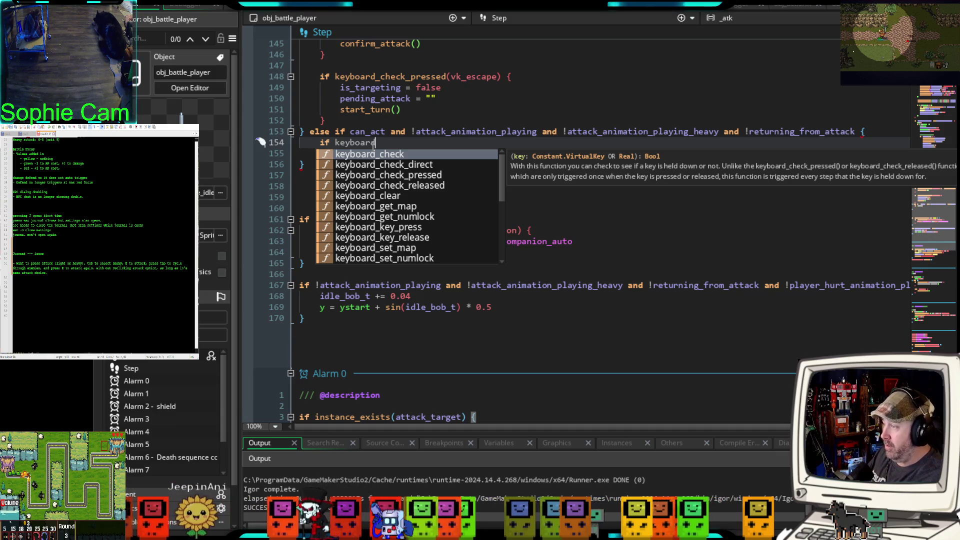
text(_check_pressed)
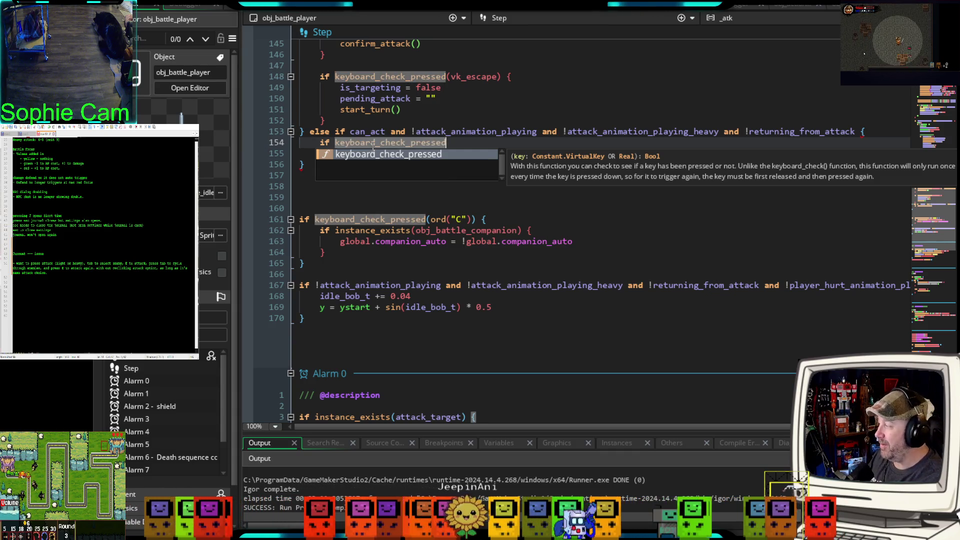
text(()
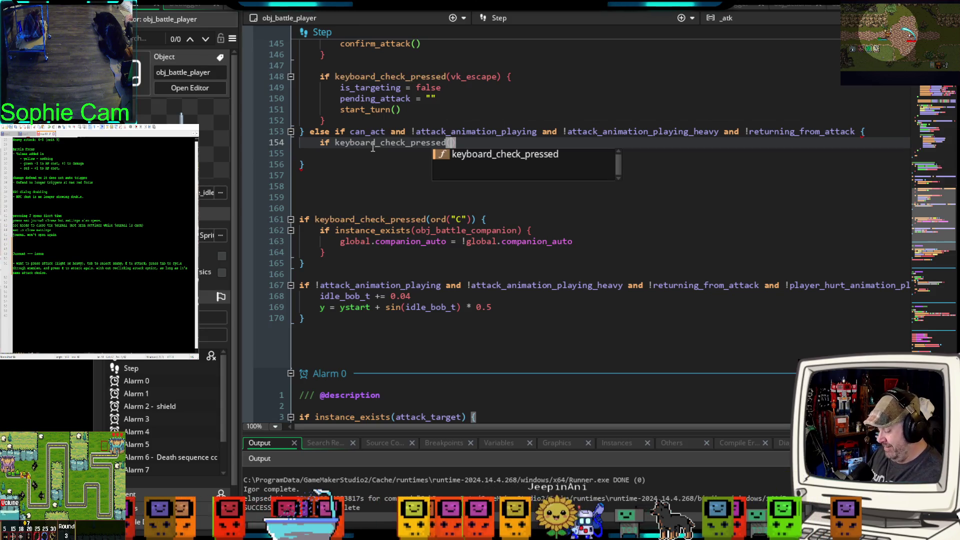
text(kv)
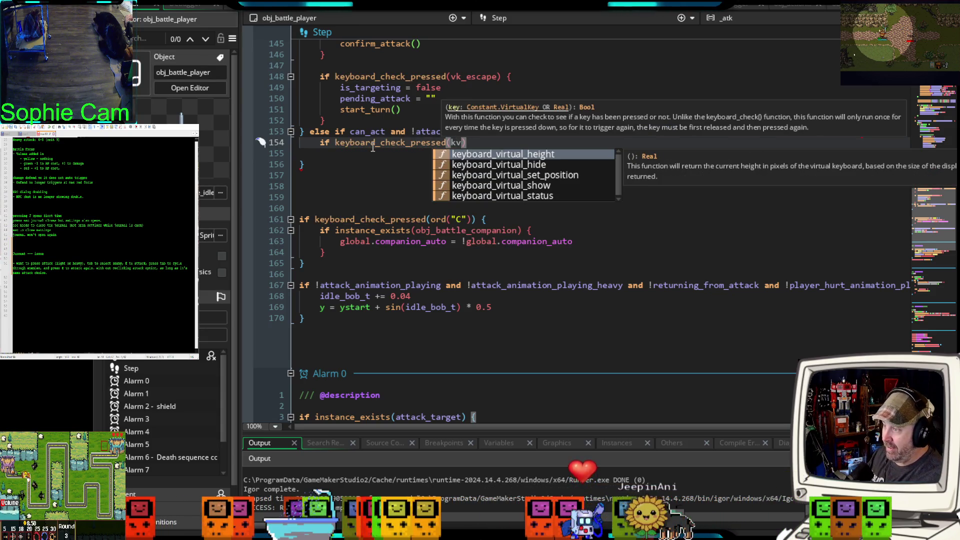
key(BackSpace)
key(BackSpace)
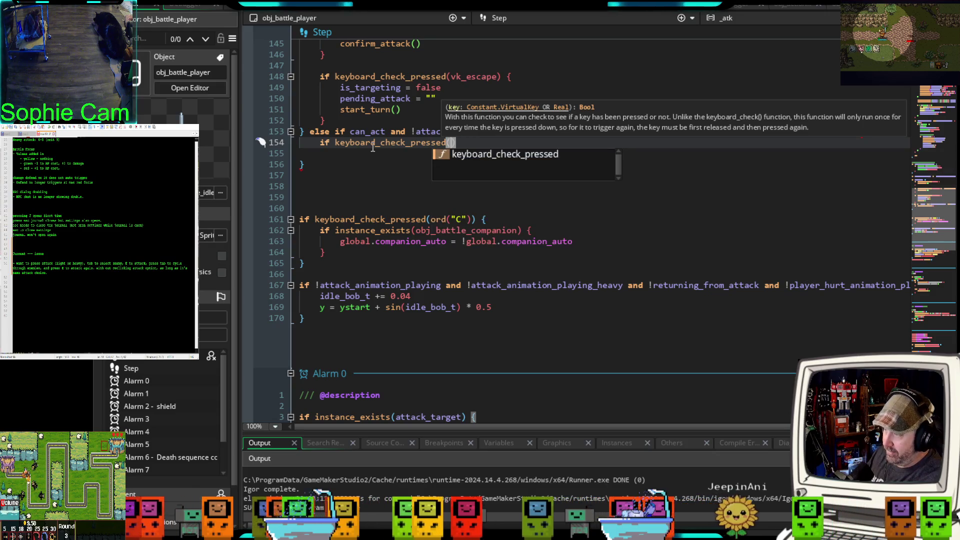
text(vk)
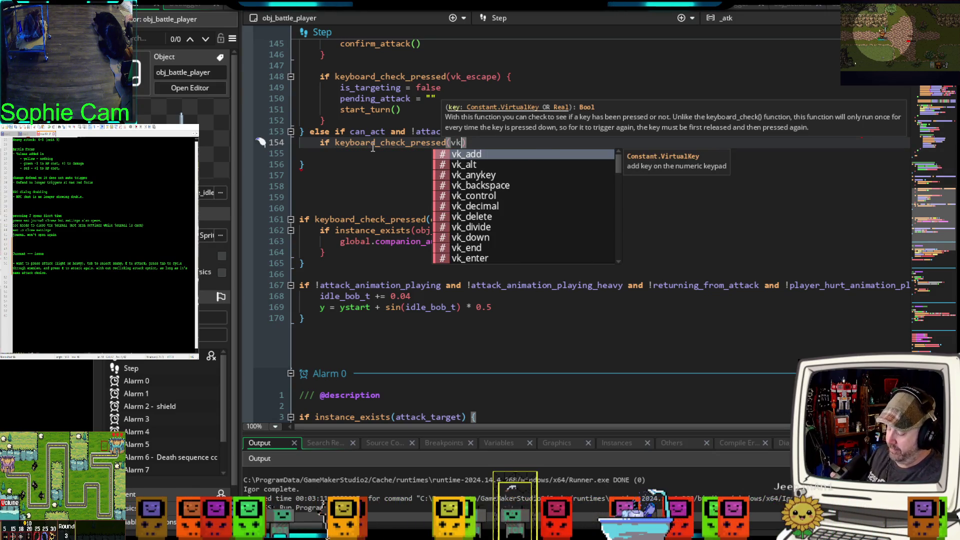
text(_)
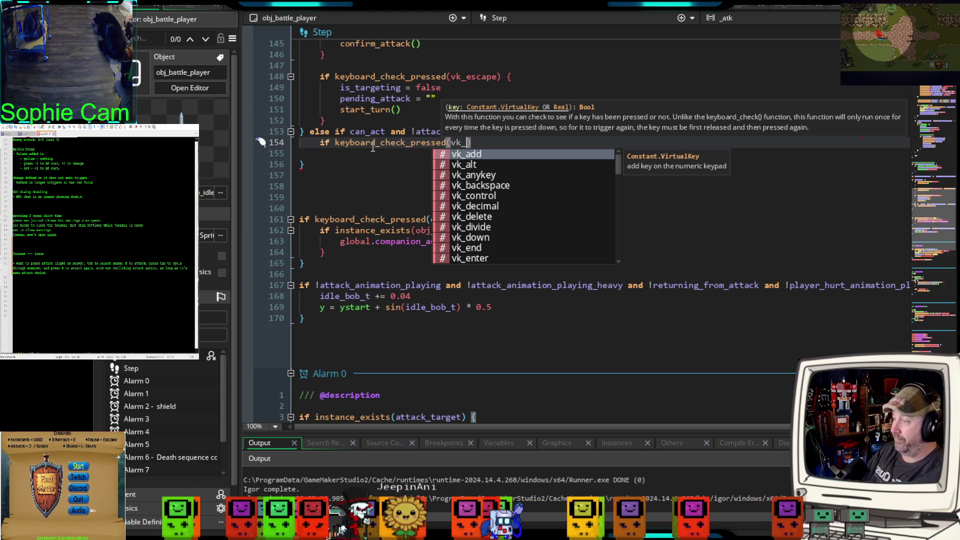
text(return)
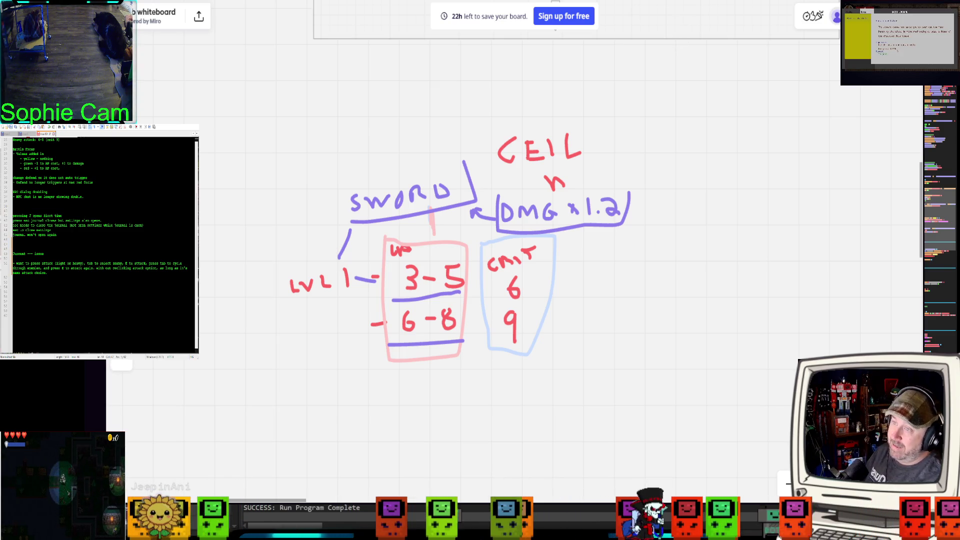
Step: Open a new browser tab with Ctrl+T
key(ctrl+t)
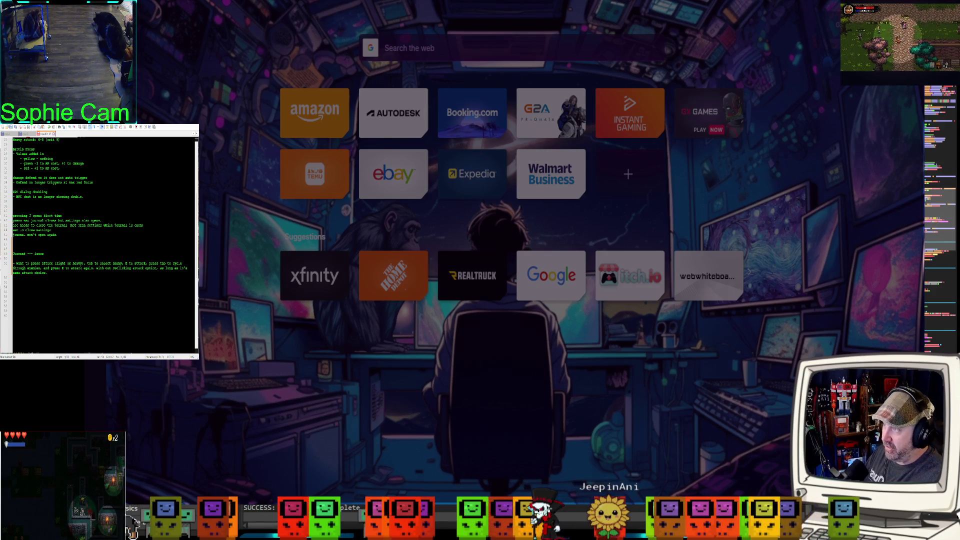
Step: Search images for a pirate ship explosion GIF, preview two results, and switch back to GameMaker
key(Return)
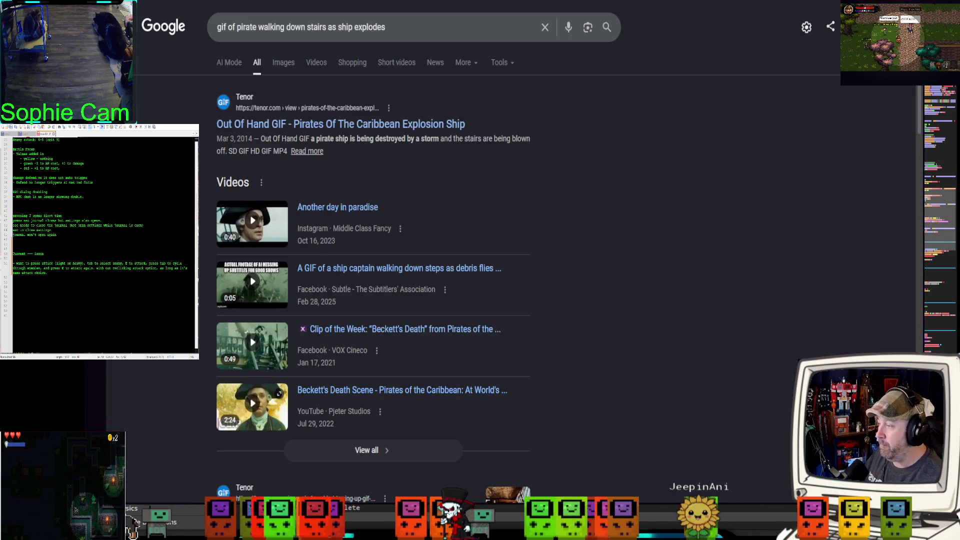
click(285, 67)
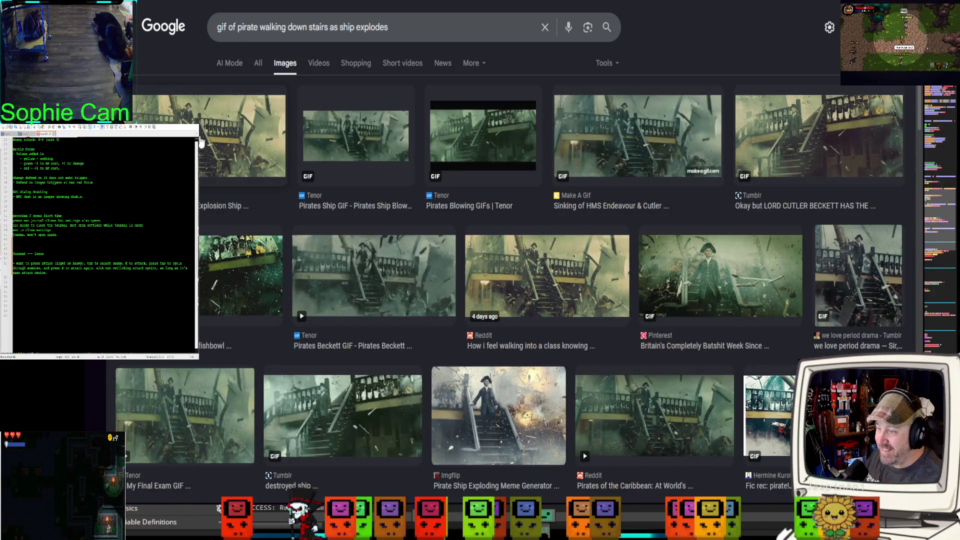
click(202, 143)
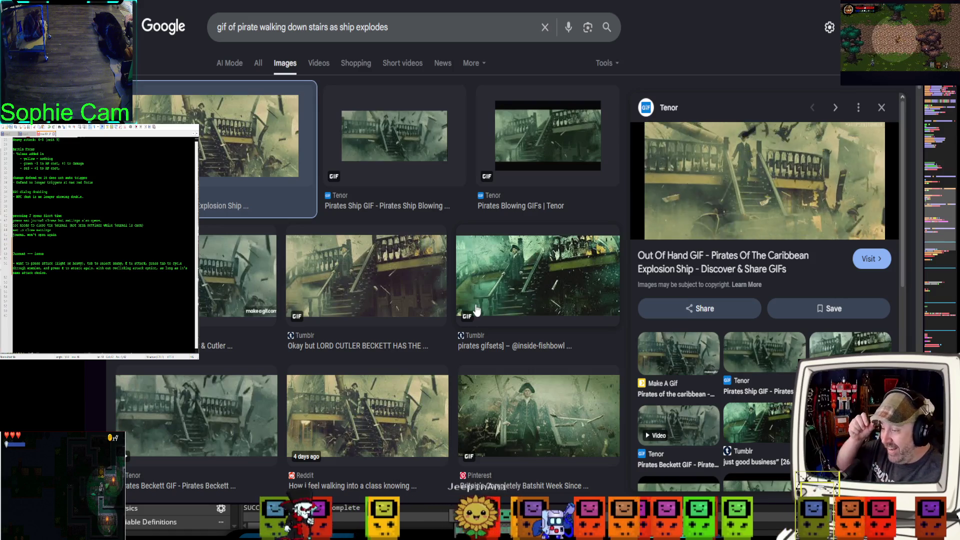
click(518, 293)
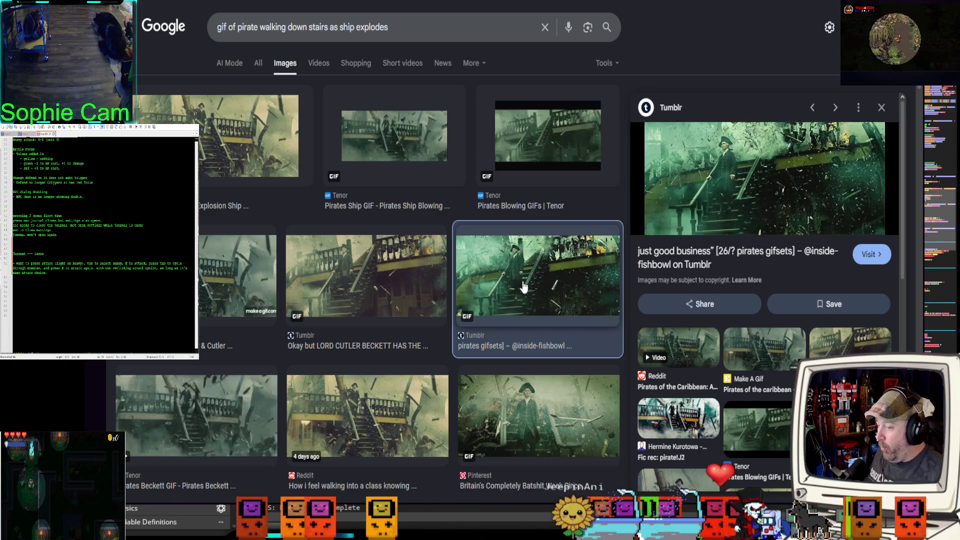
scroll(451, 344, down, 1)
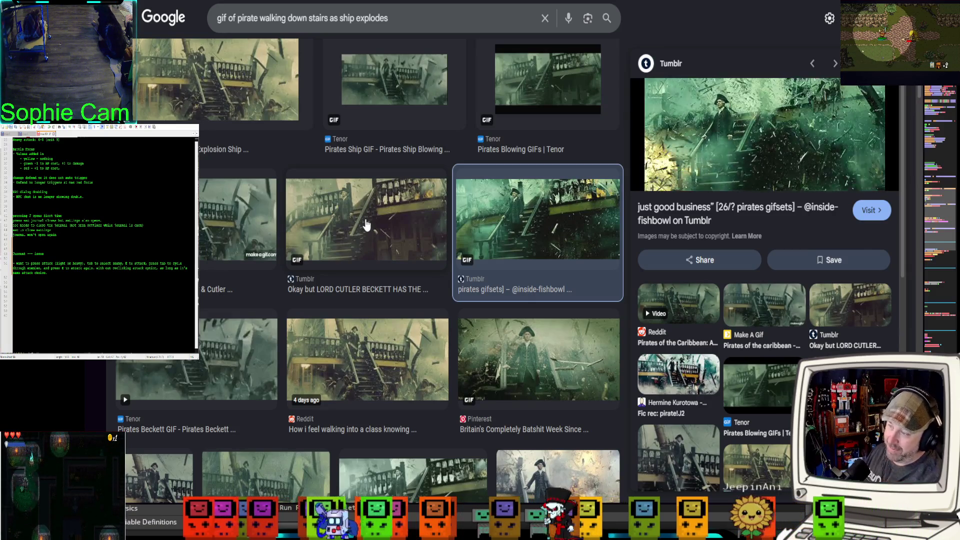
scroll(361, 254, up, 1)
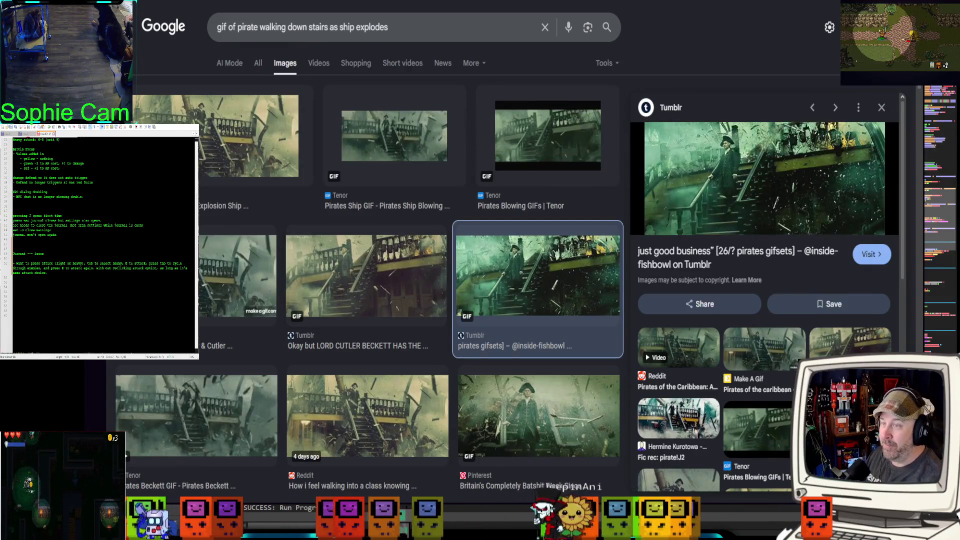
key(alt+Tab)
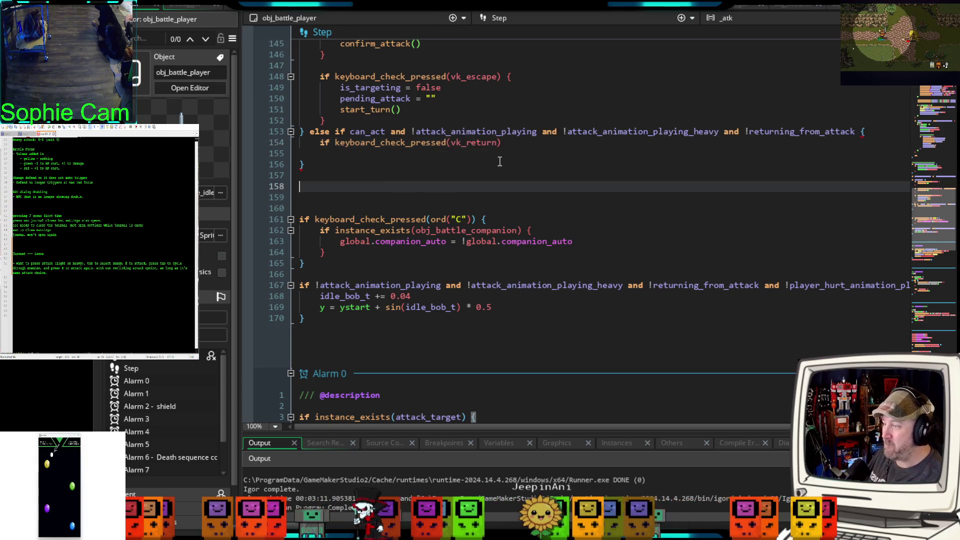
Step: Extend line 154's condition with 'or keyboard_check_pressed(ord("E")) {'
click(520, 186)
click(514, 143)
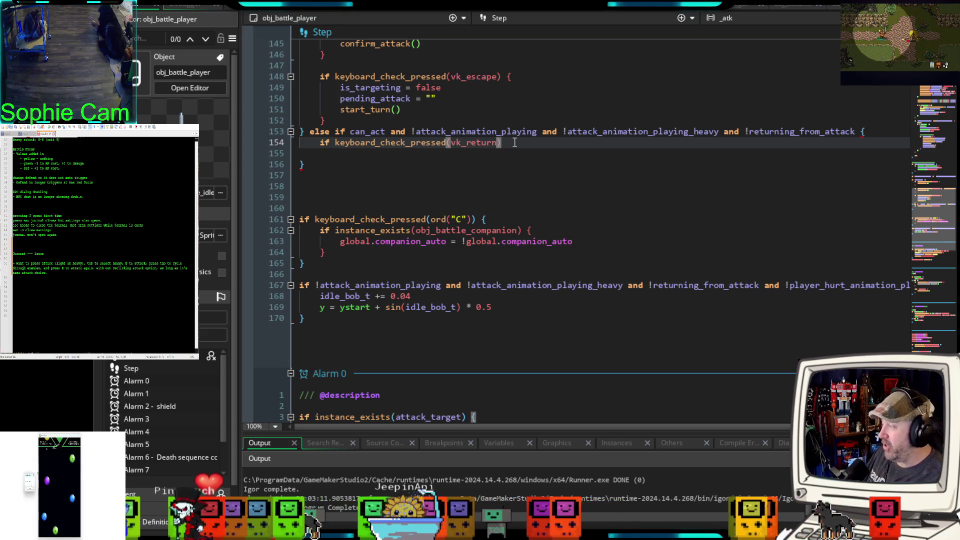
text(or kd)
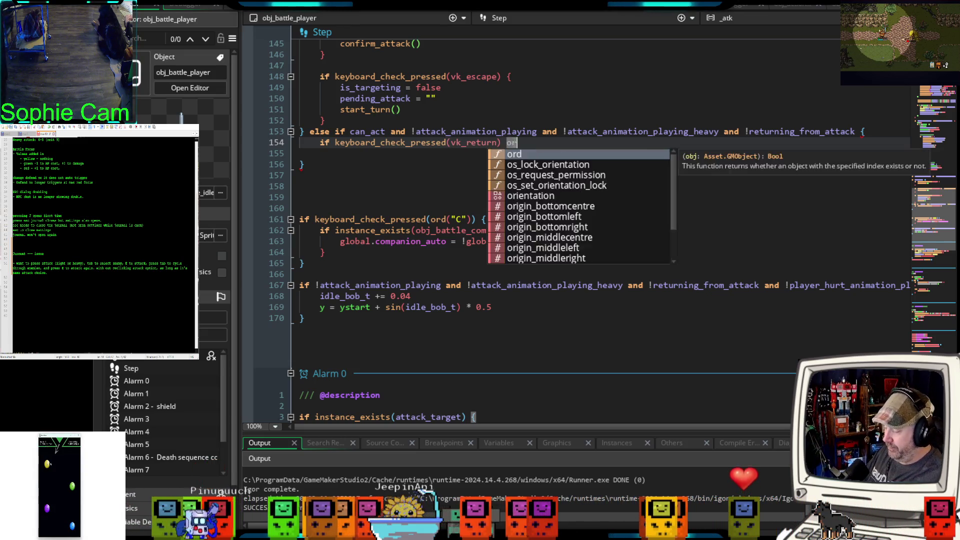
key(BackSpace)
text(eyboar)
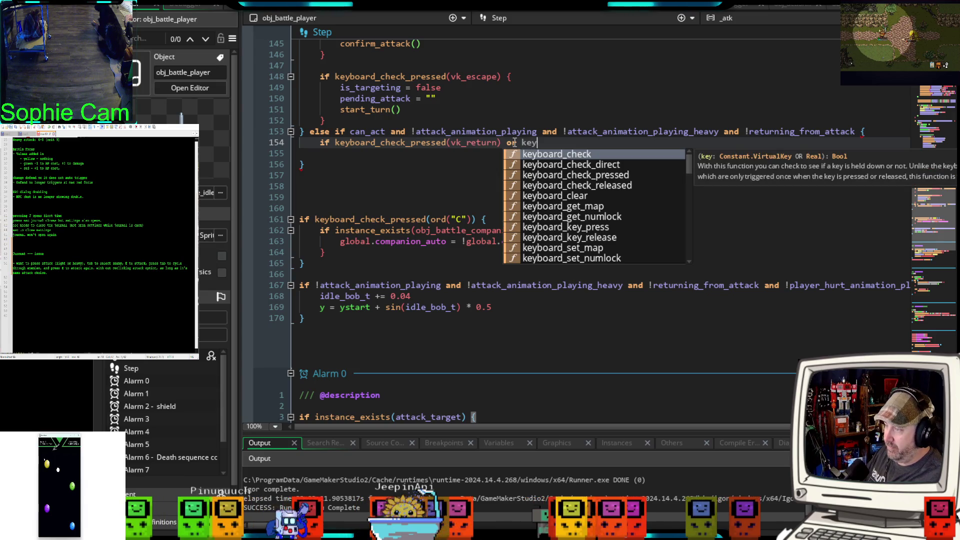
text(d)
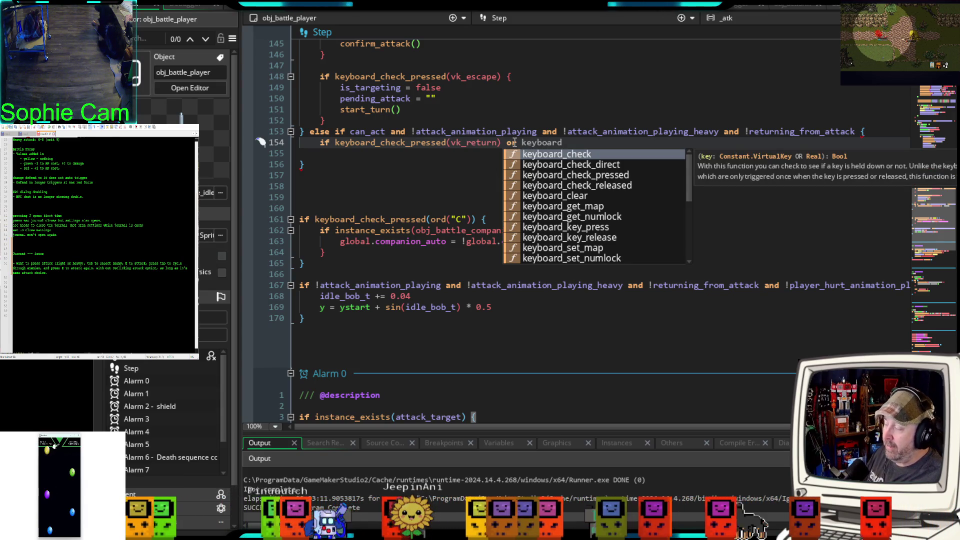
text(_check)
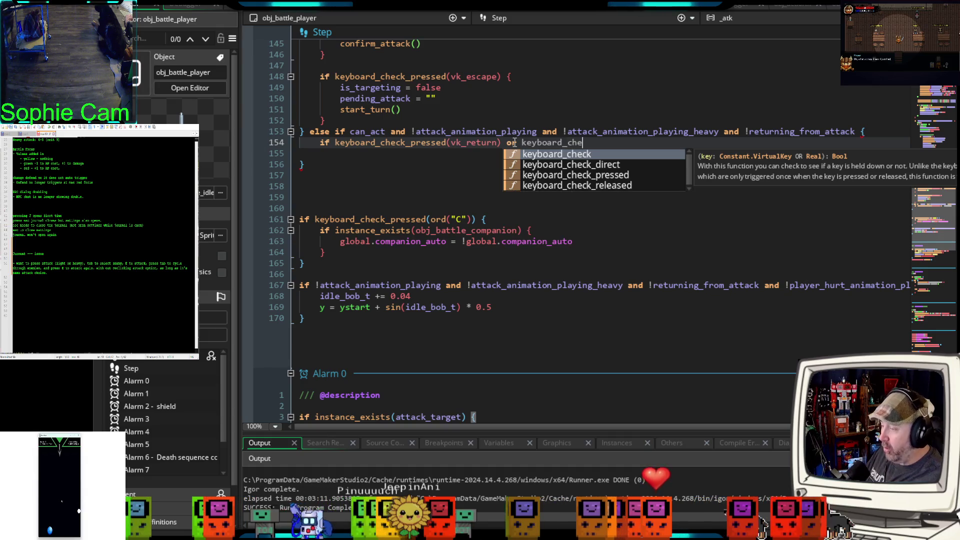
text(_pressed)
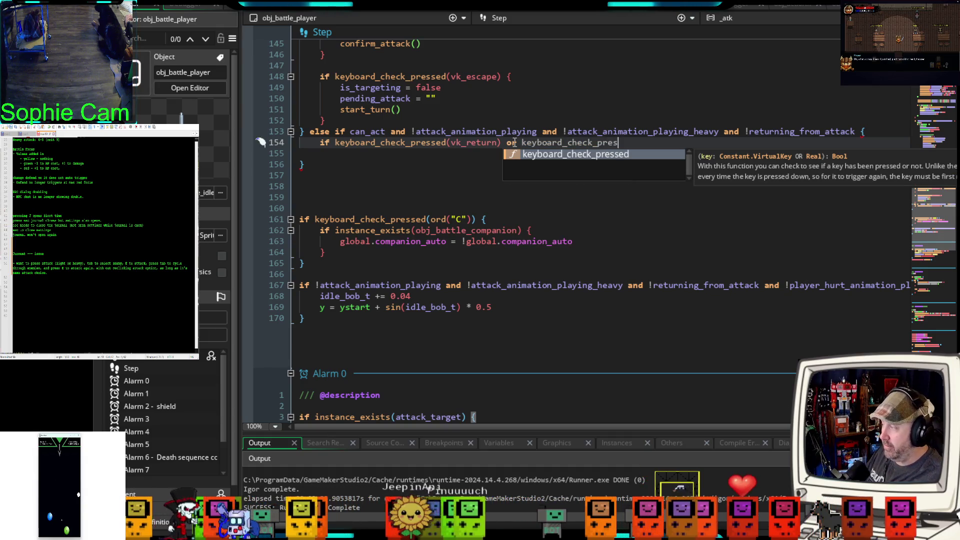
text(()
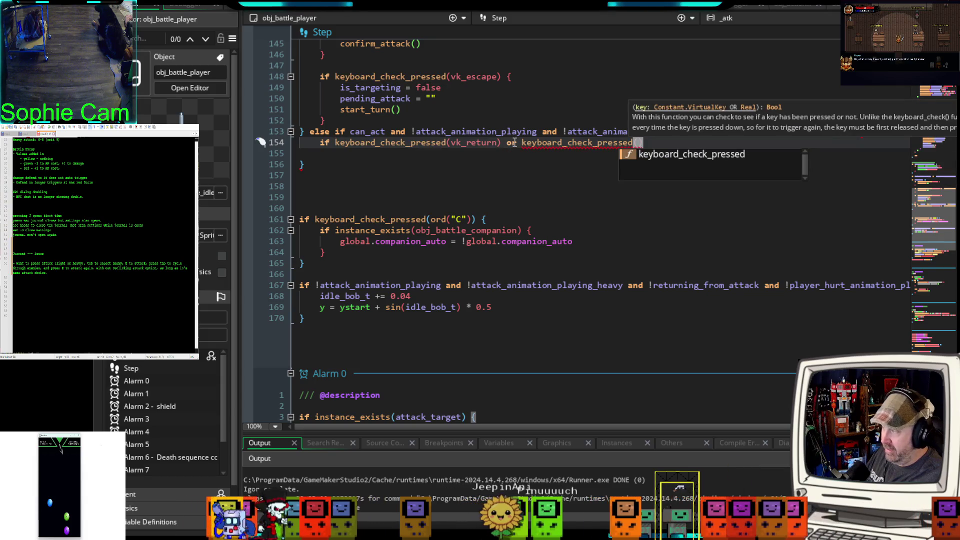
text(ord)
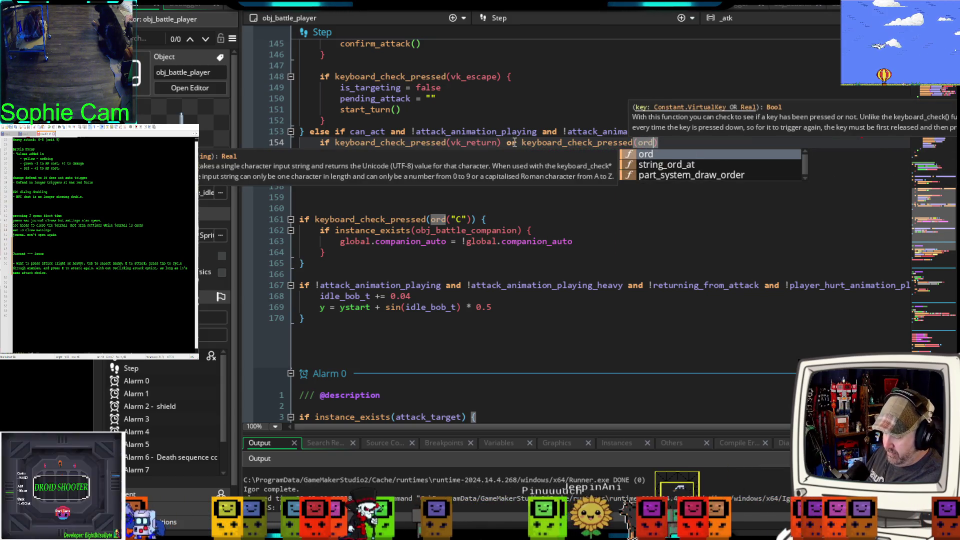
text((E)
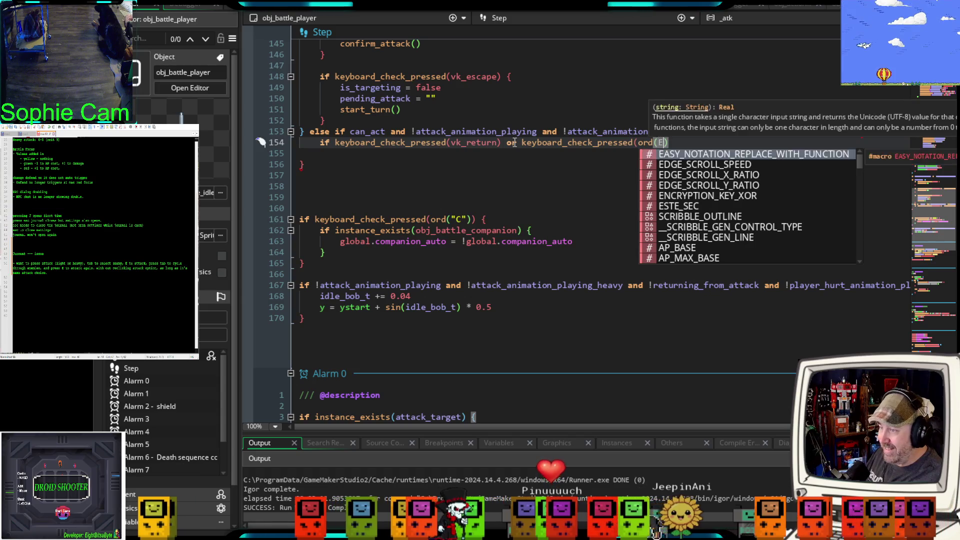
key(BackSpace)
key(BackSpace)
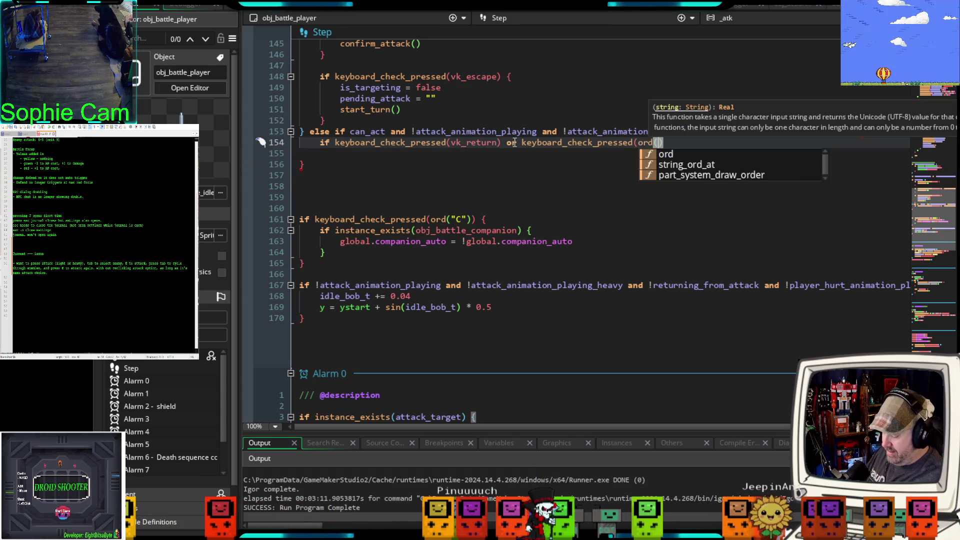
text(("E)
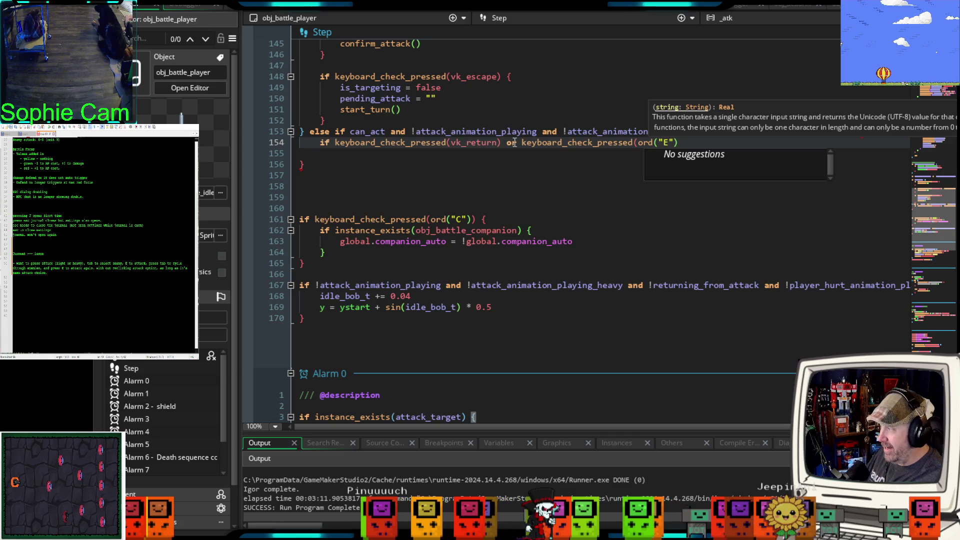
text(")
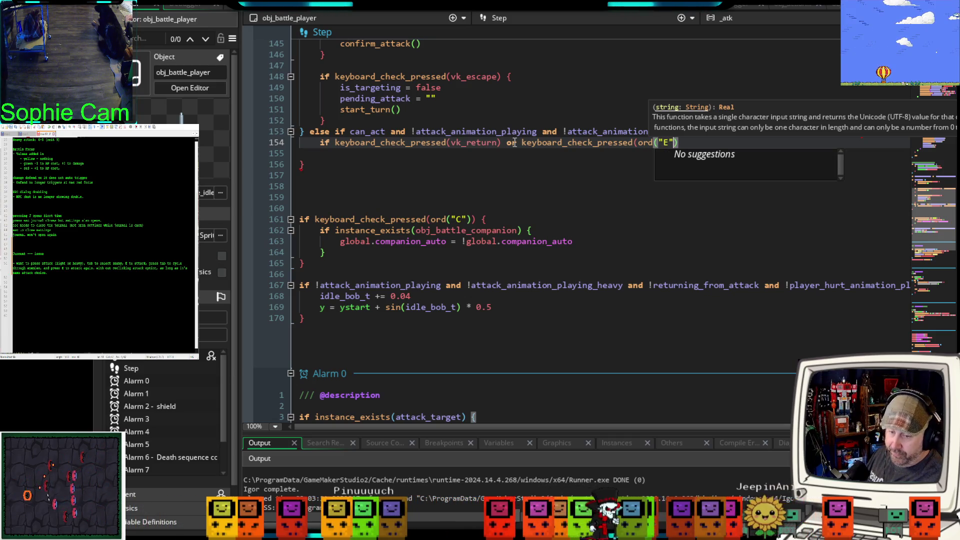
text())
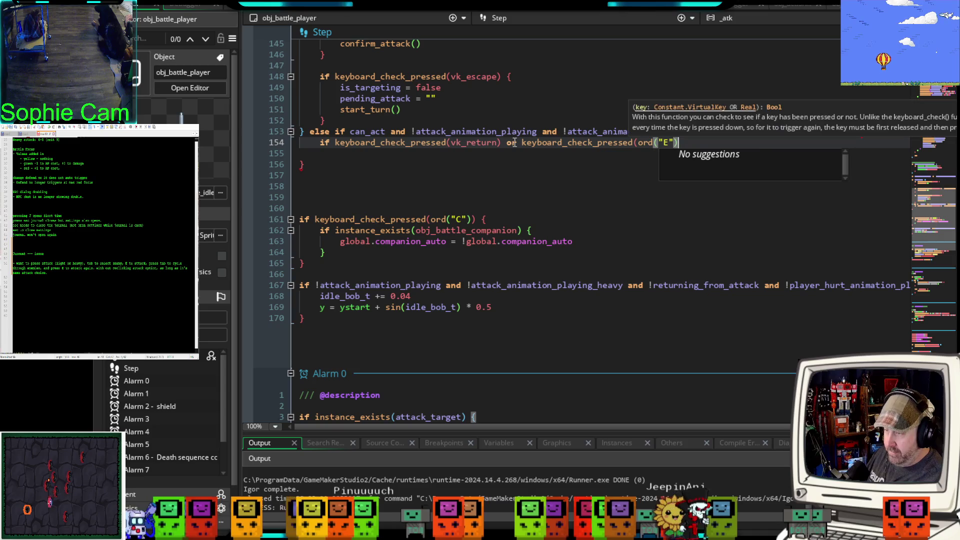
text())
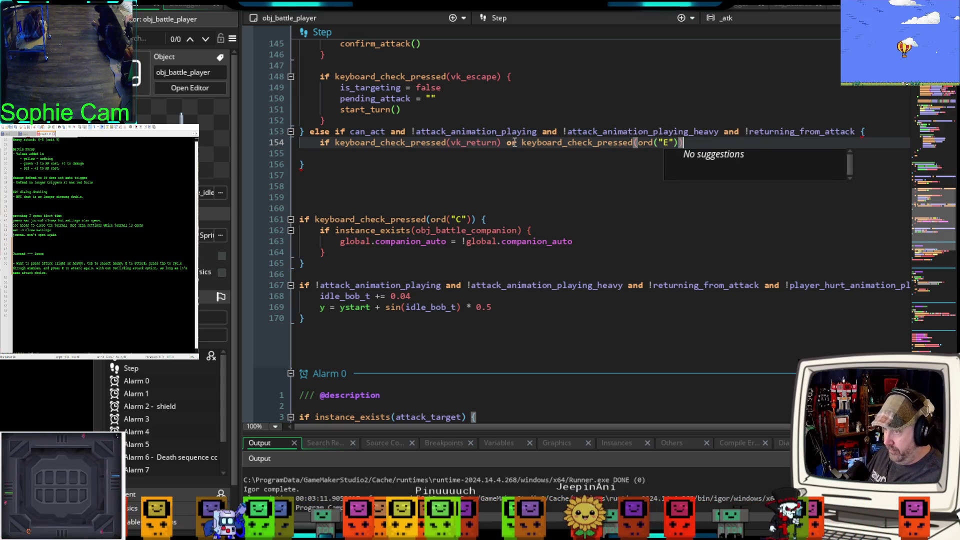
text( {)
Step: Inside the block, add the condition 'if last_pending_attack == "light"'
key(Return)
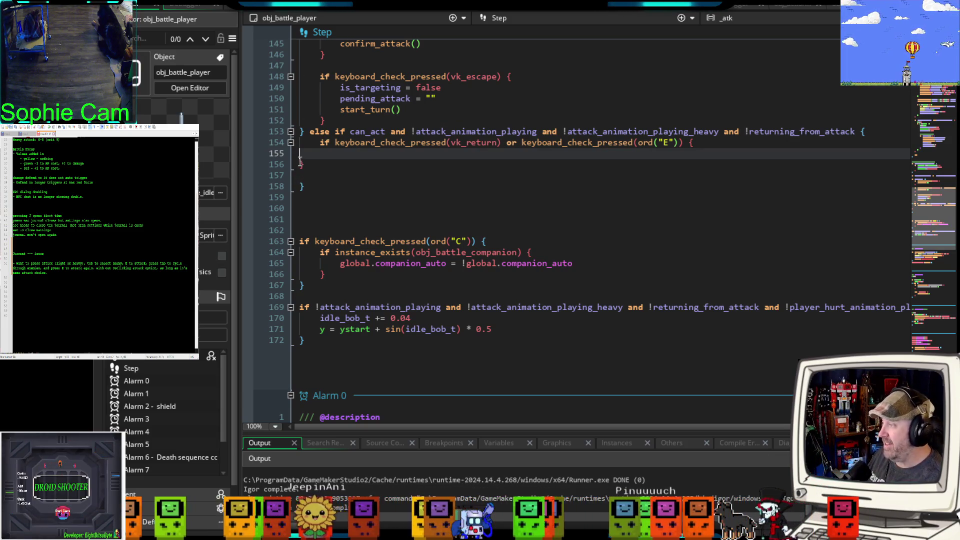
key(Tab)
key(Tab)
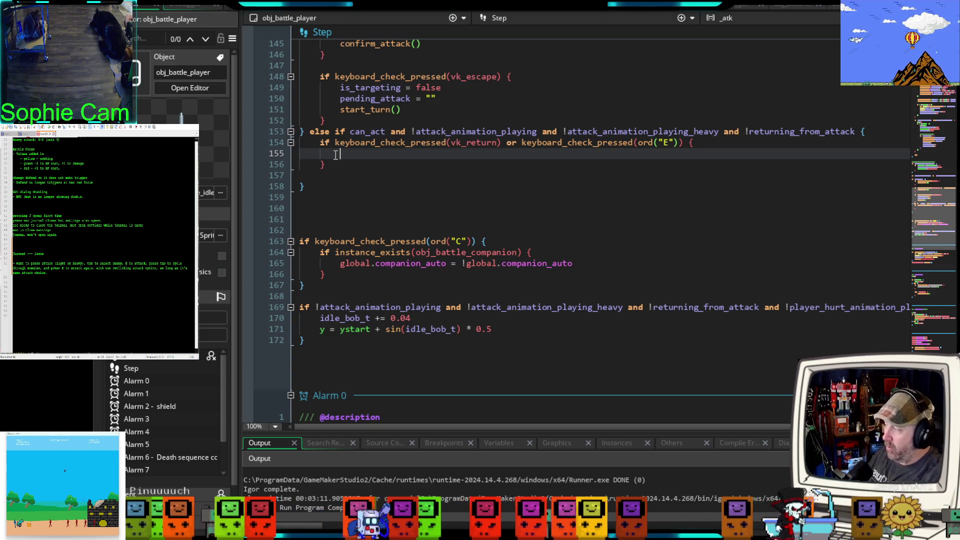
text(if )
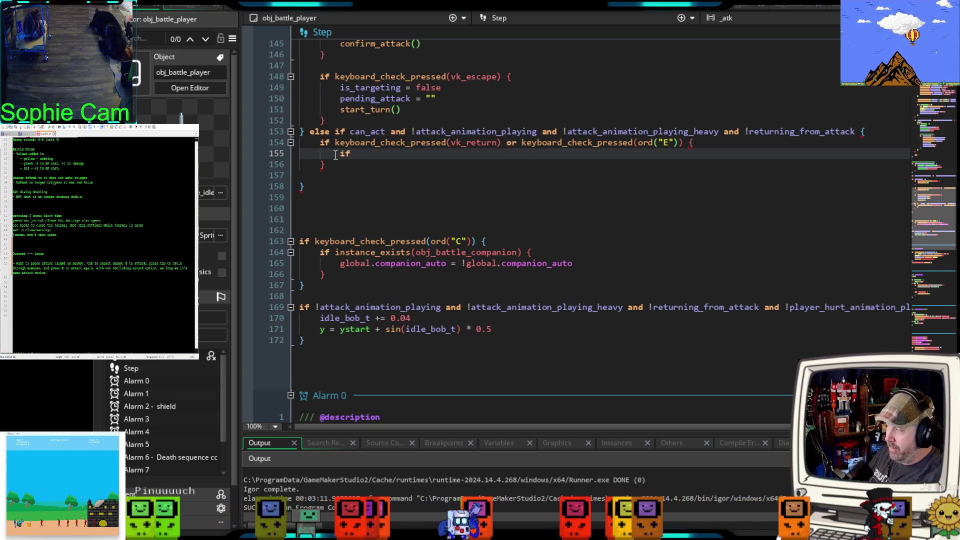
text(last_p)
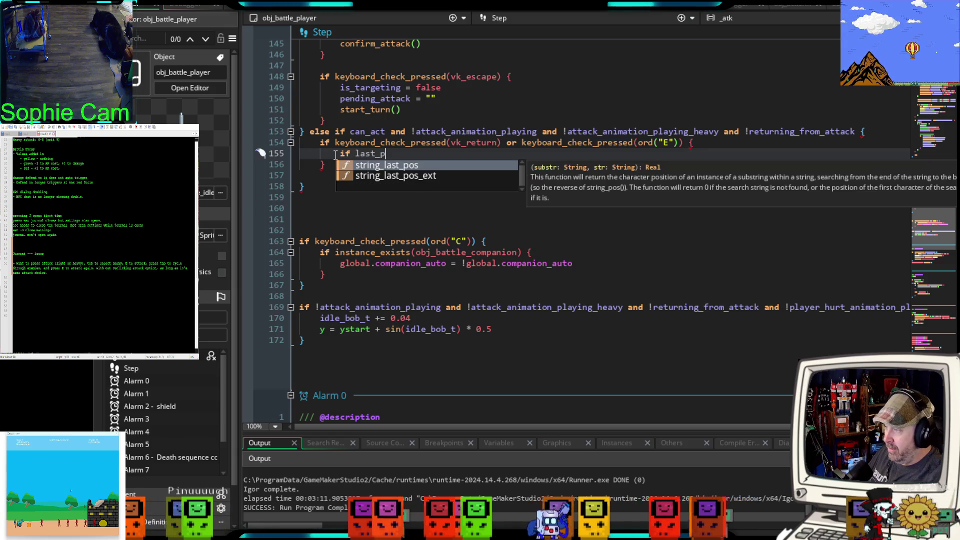
text(ending_)
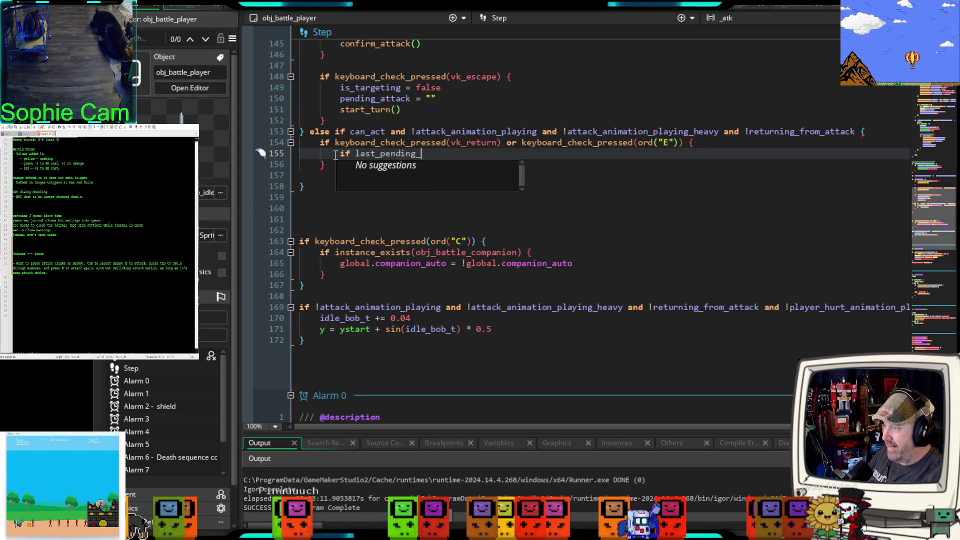
text(attack ==)
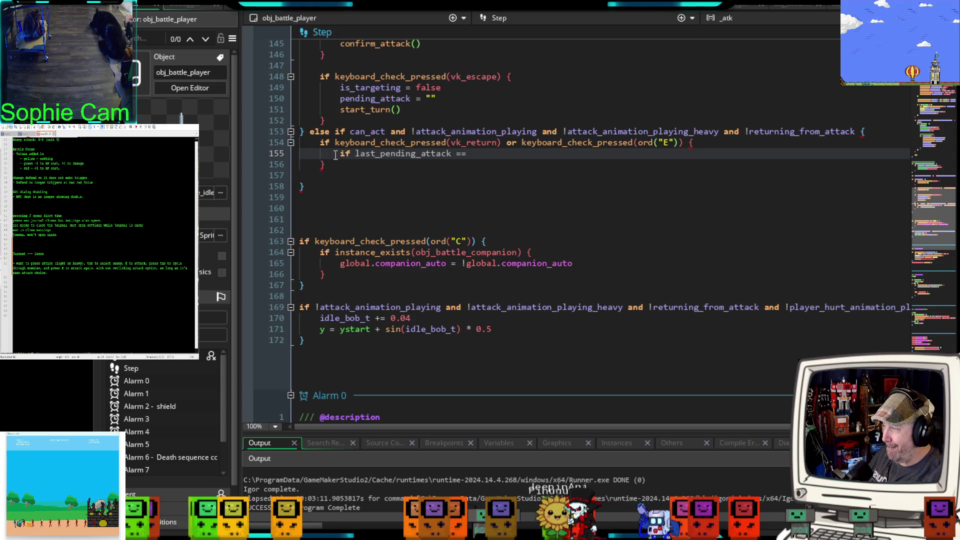
key(ctrl+space)
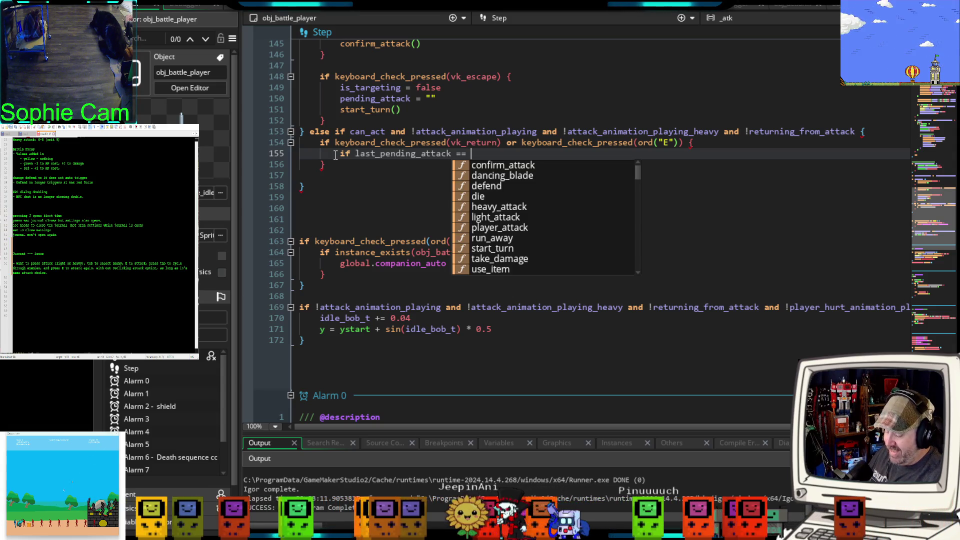
text("light)
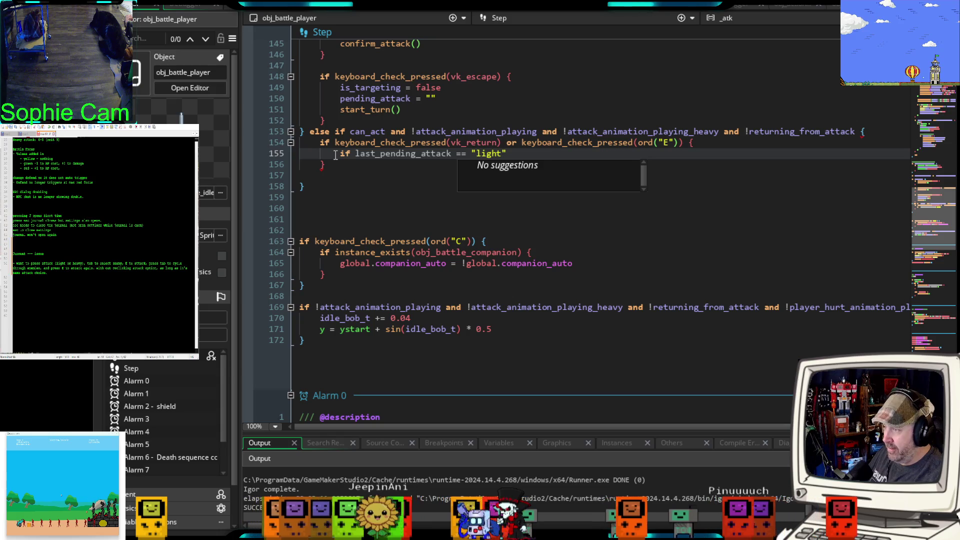
key(Home)
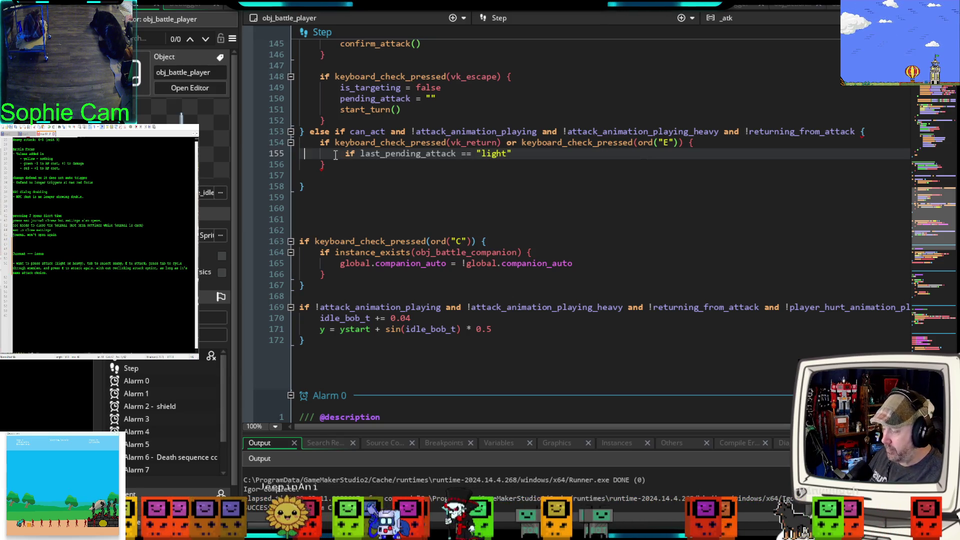
text({)
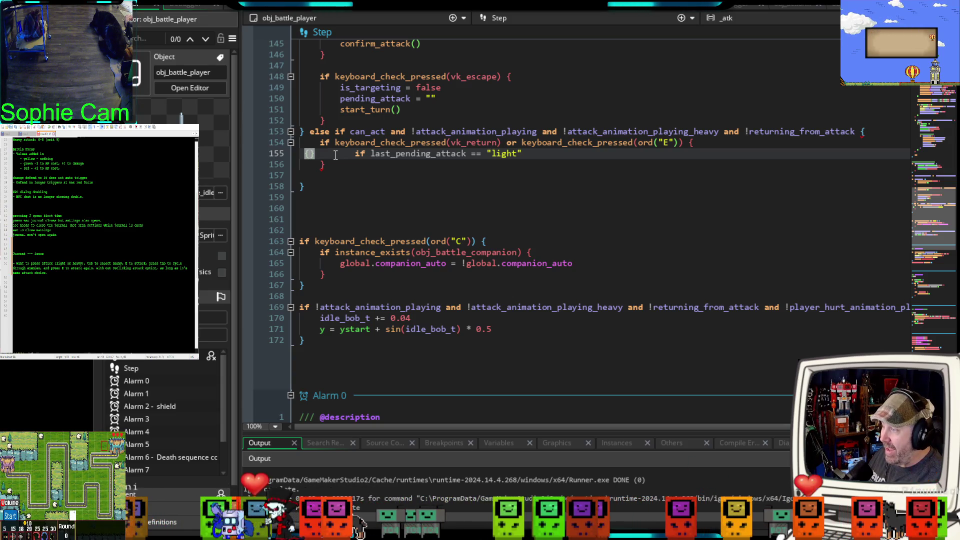
key(BackSpace)
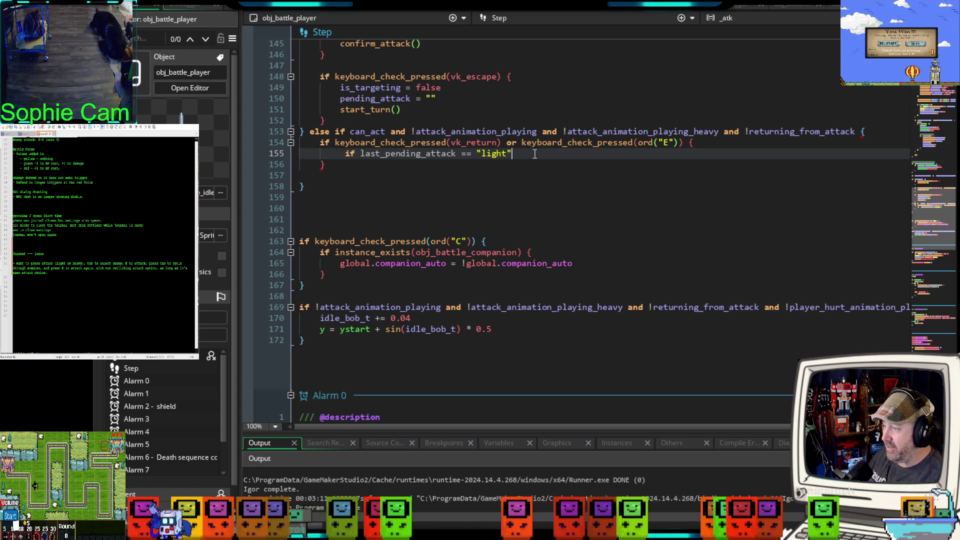
text({})
Step: Call light_attack() in the light branch's body and start an else branch for "heavy"
key(Return)
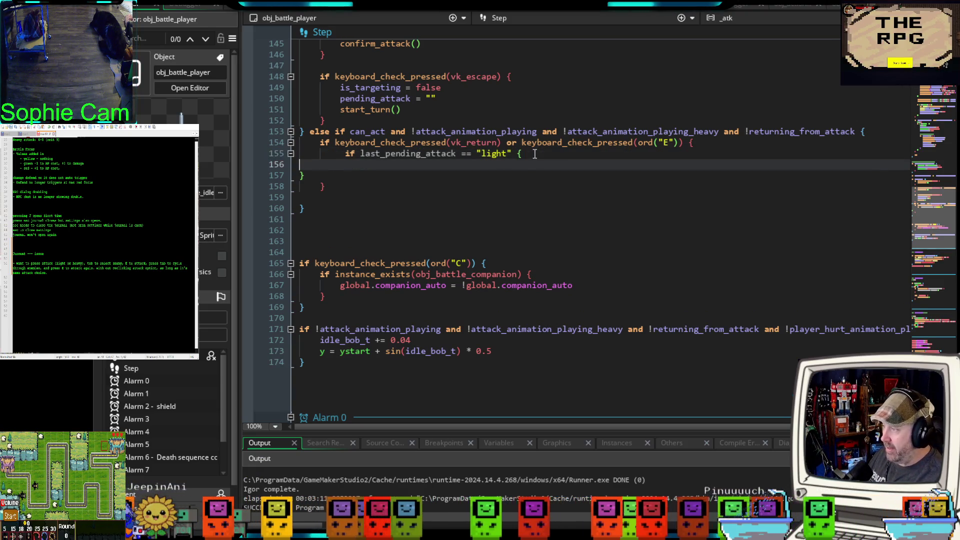
key(Down)
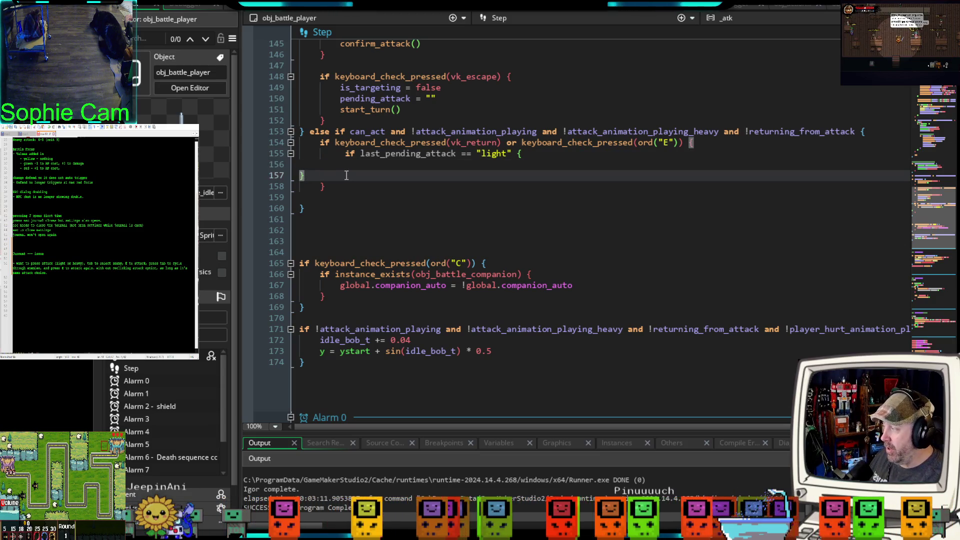
click(367, 166)
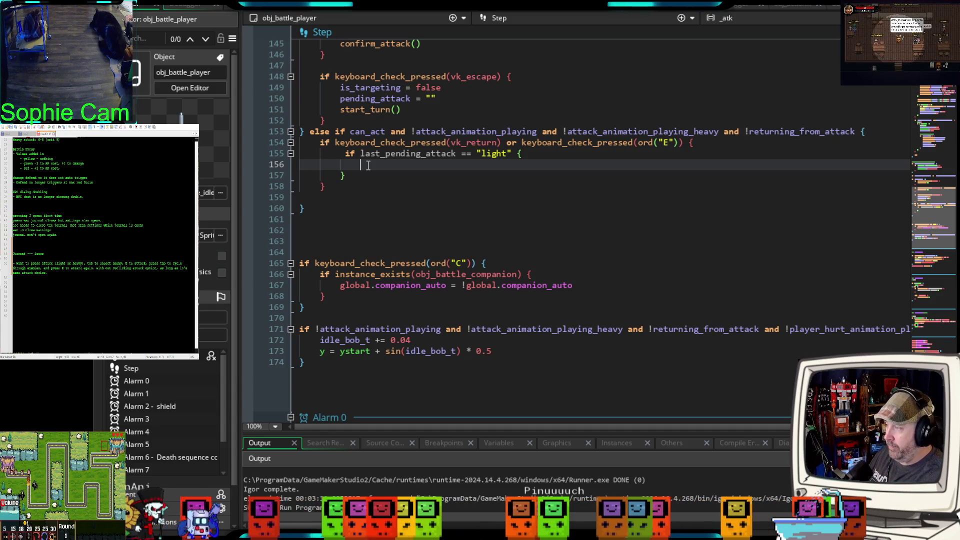
key(Tab)
text(light)
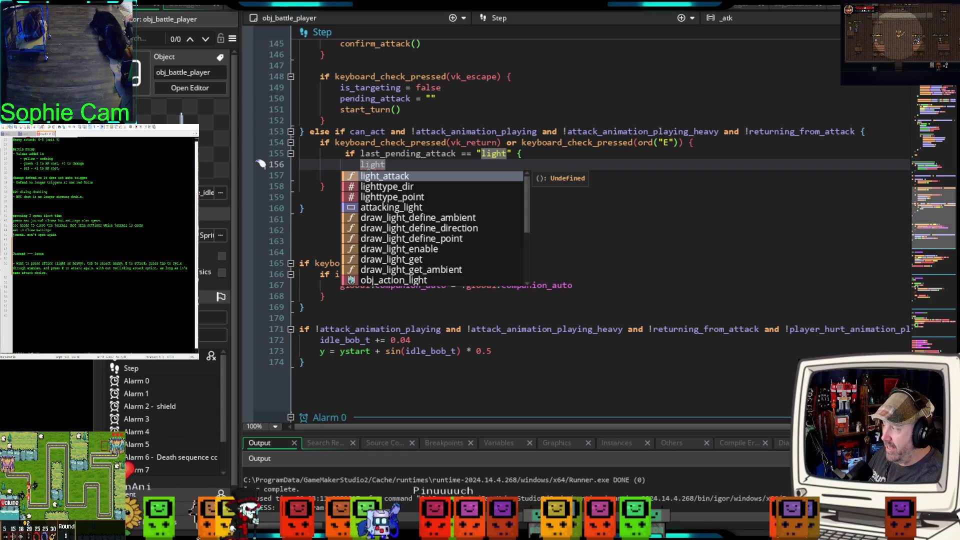
text(_attack)
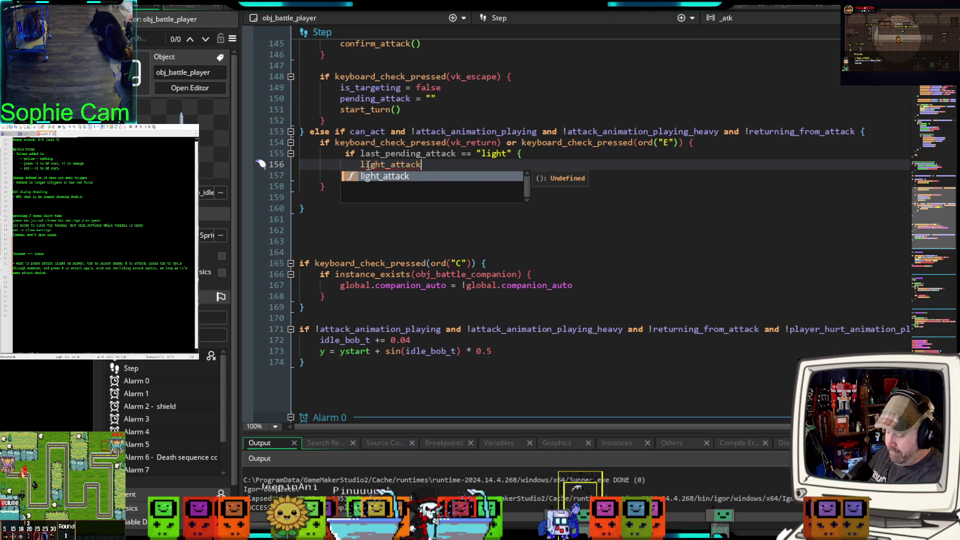
text(())
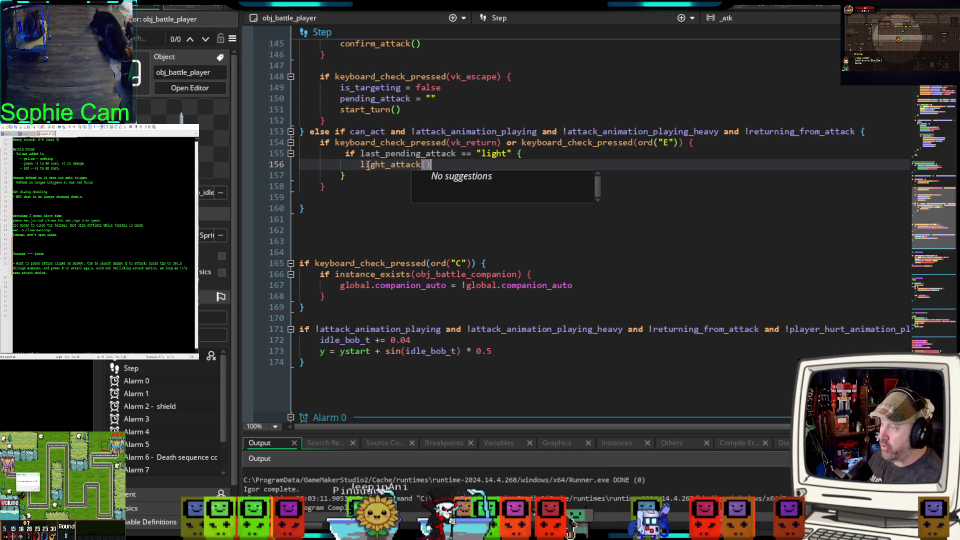
click(363, 180)
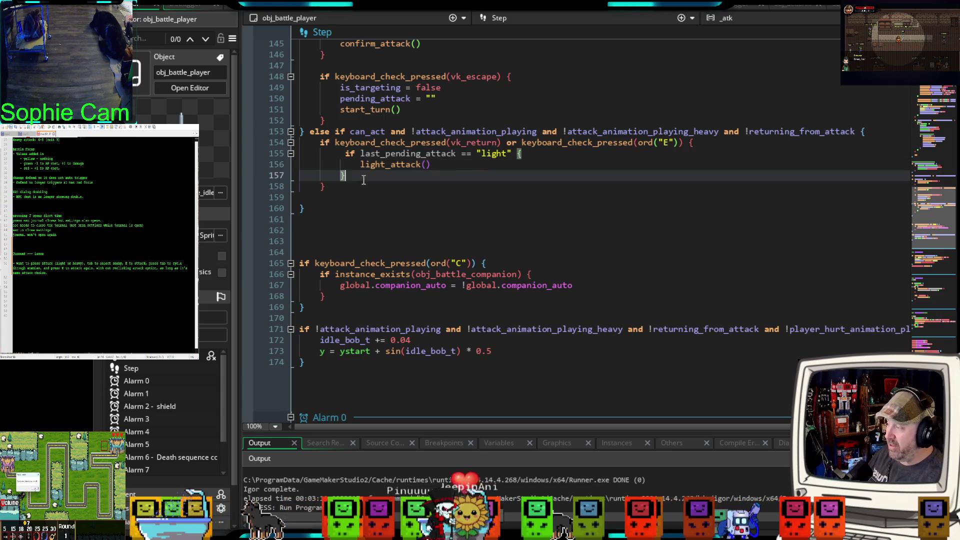
text(else )
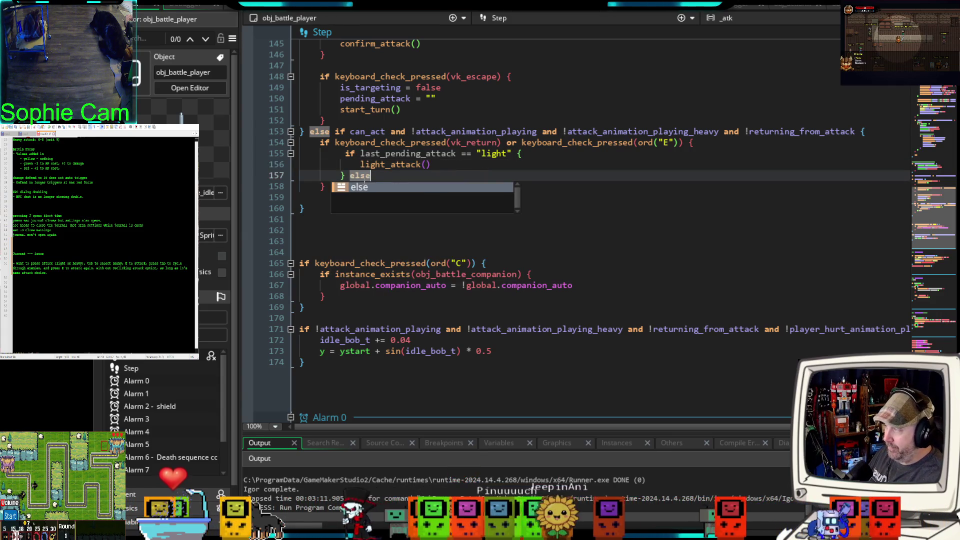
text( if )
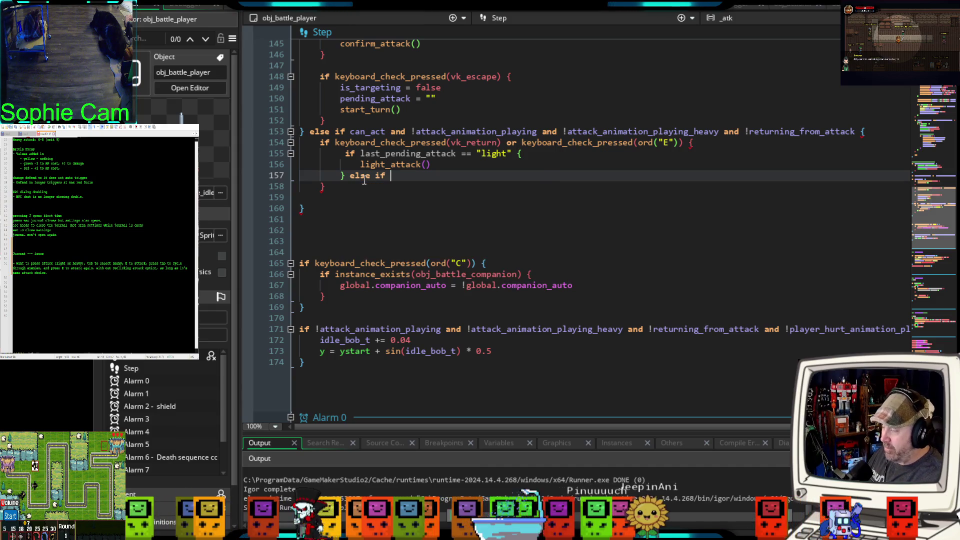
text(last+)
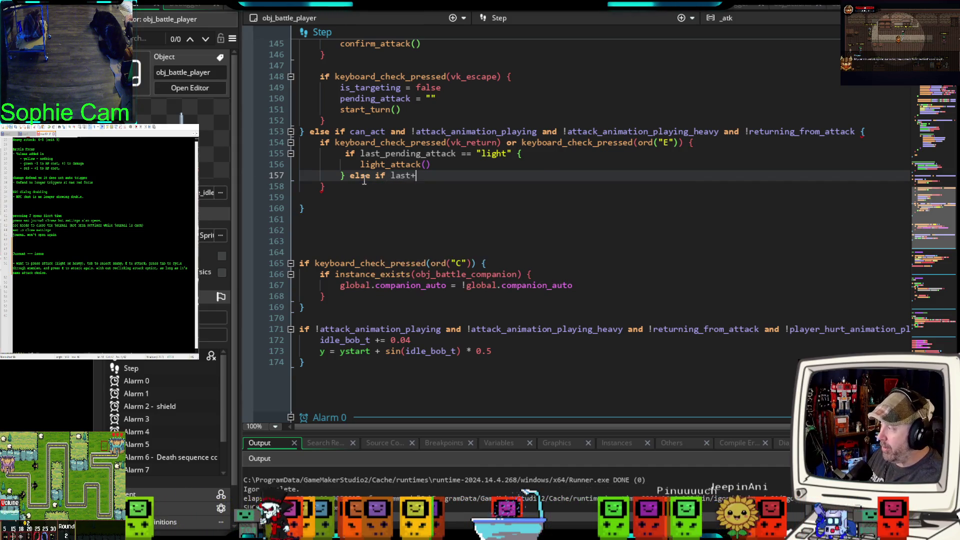
key(BackSpace)
text(_)
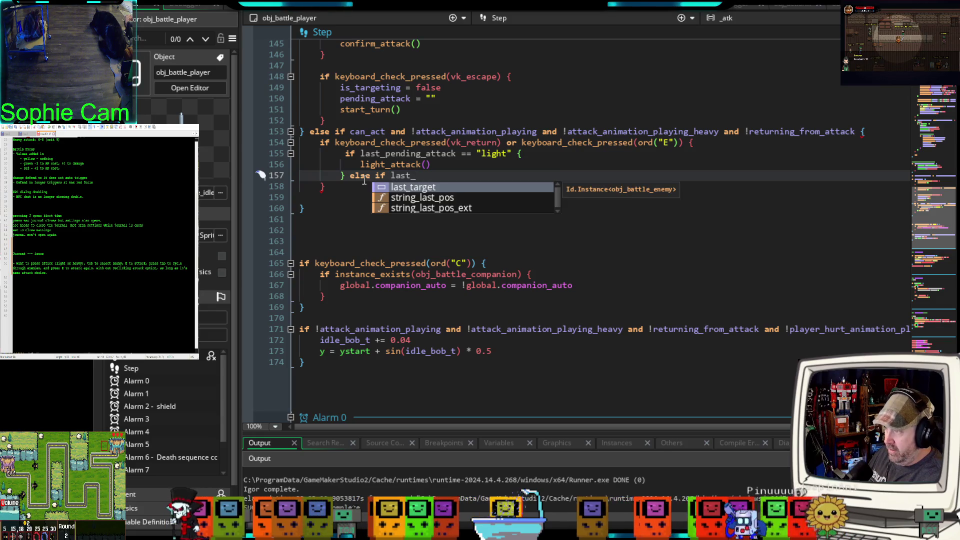
text(pendin)
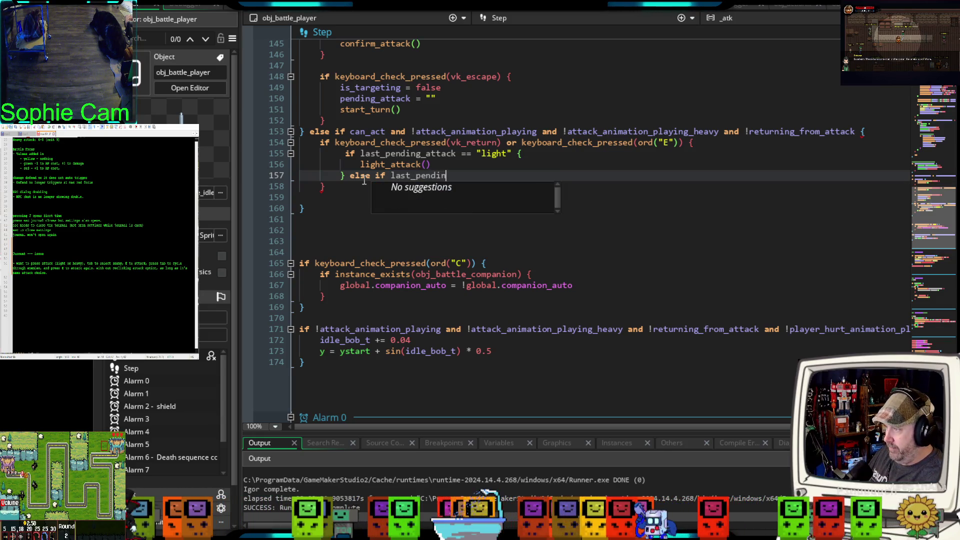
text(g_atk)
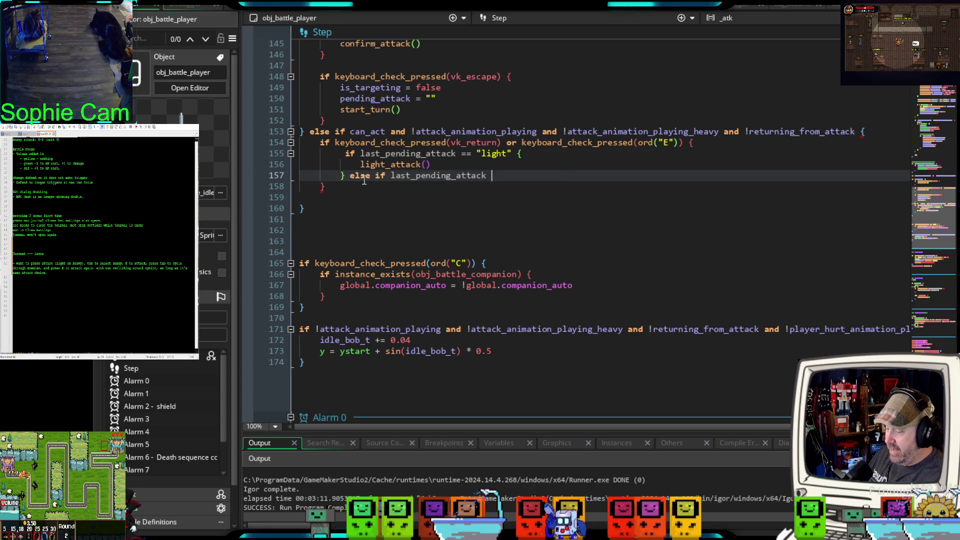
text( "heavy)
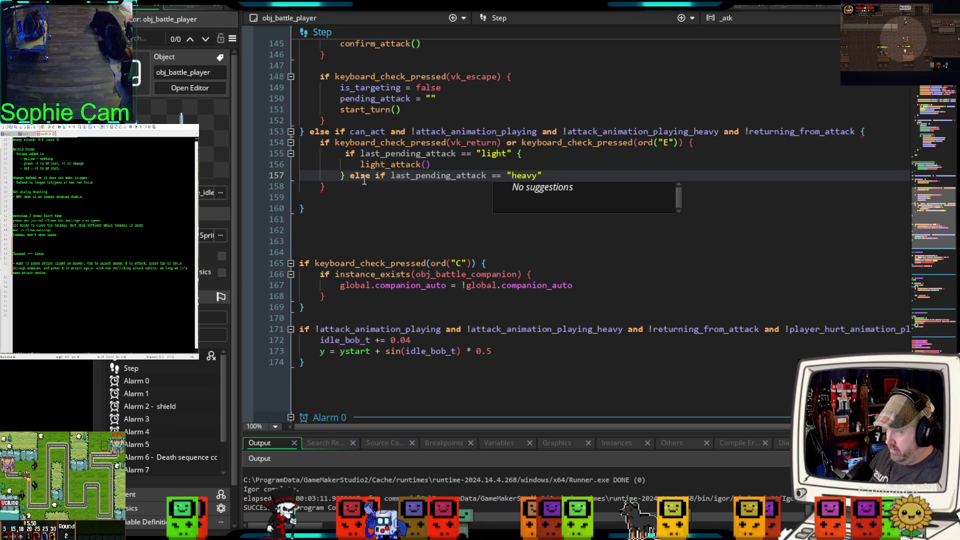
text(" {)
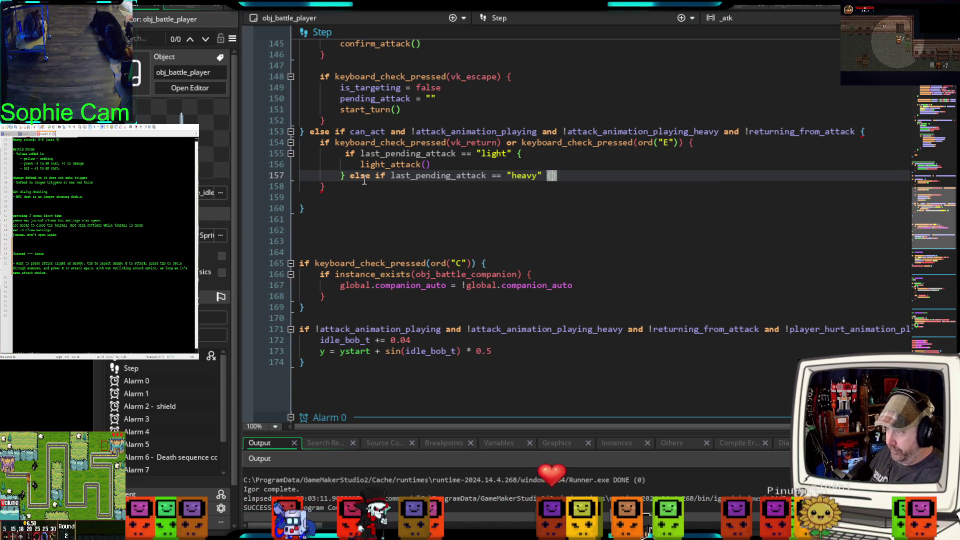
Step: Give the "heavy" else-if branch an indented body calling heavy_attack(), then move below the block
key(Return)
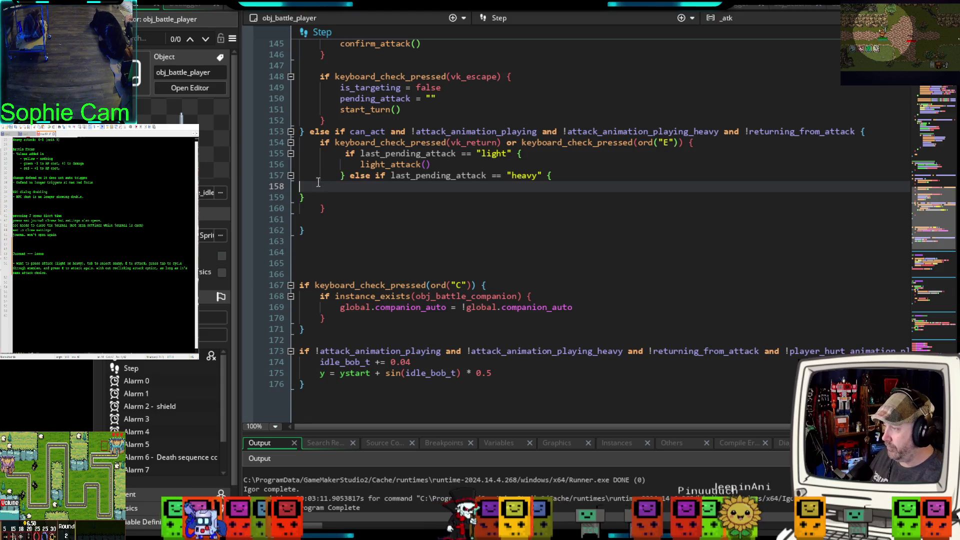
click(297, 197)
key(Tab)
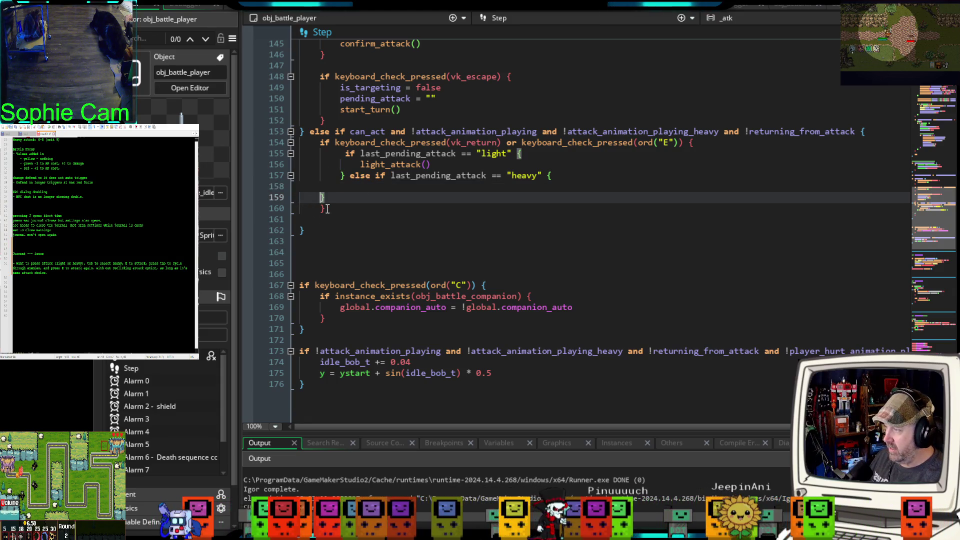
click(356, 187)
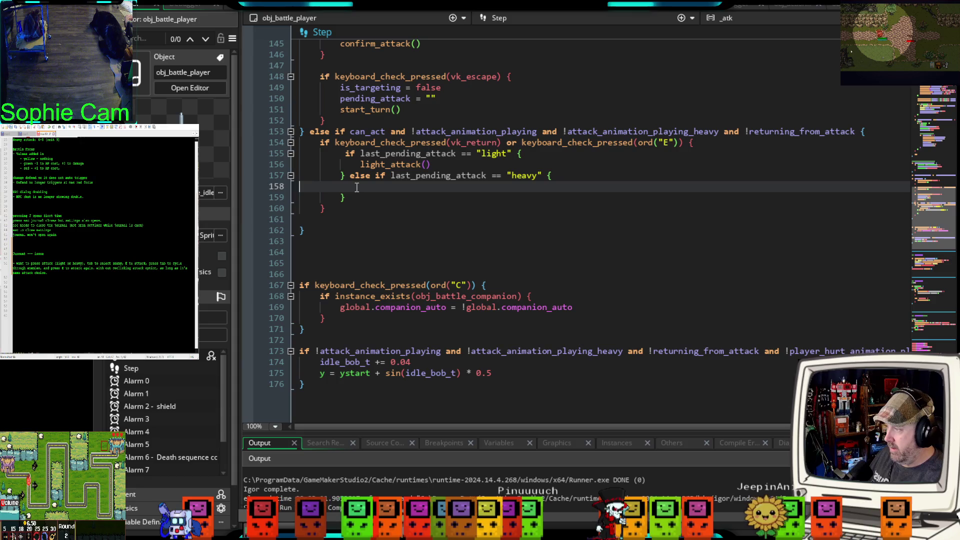
text(hea)
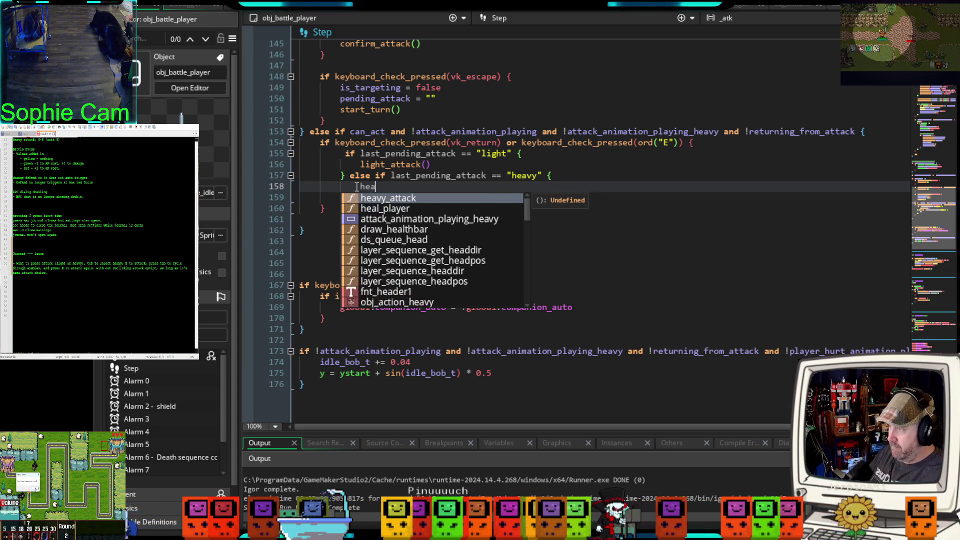
text(vy_attack)
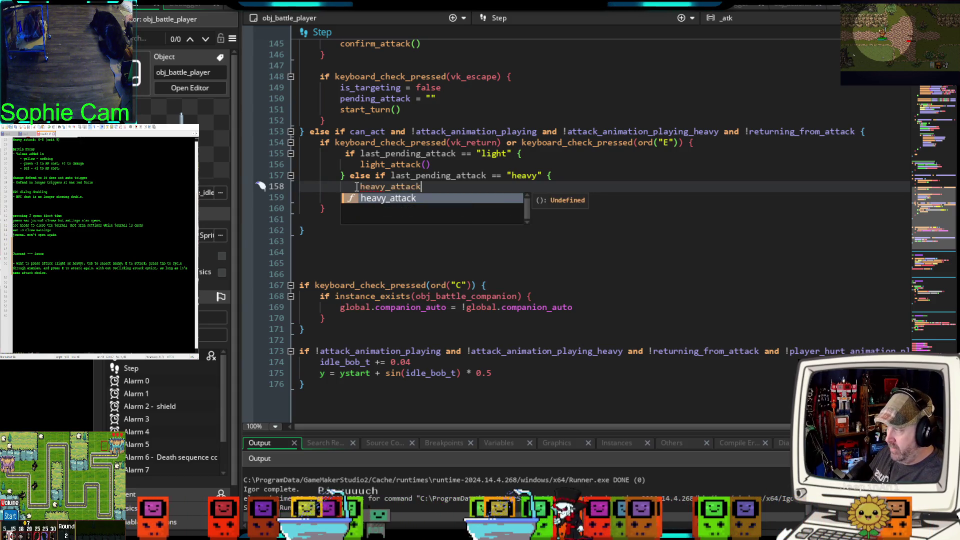
text(()
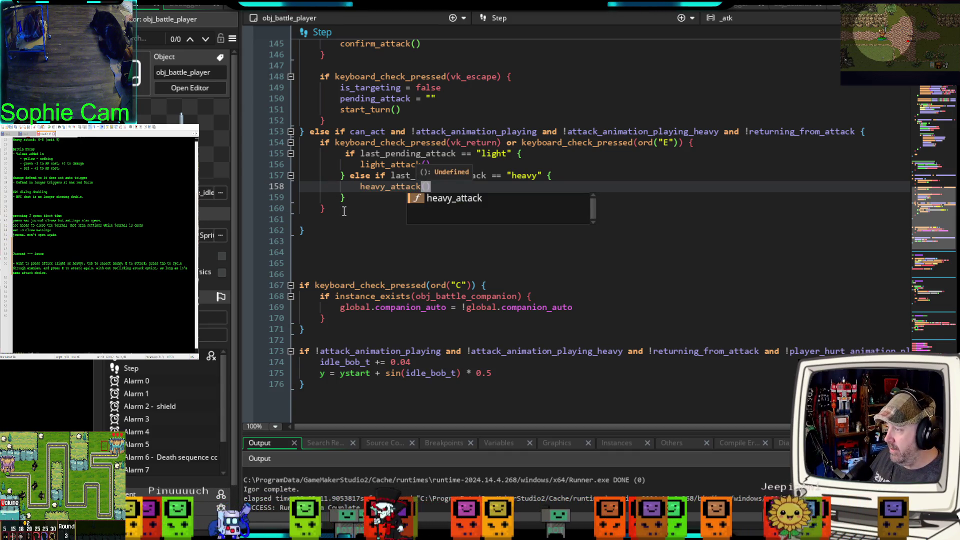
click(361, 199)
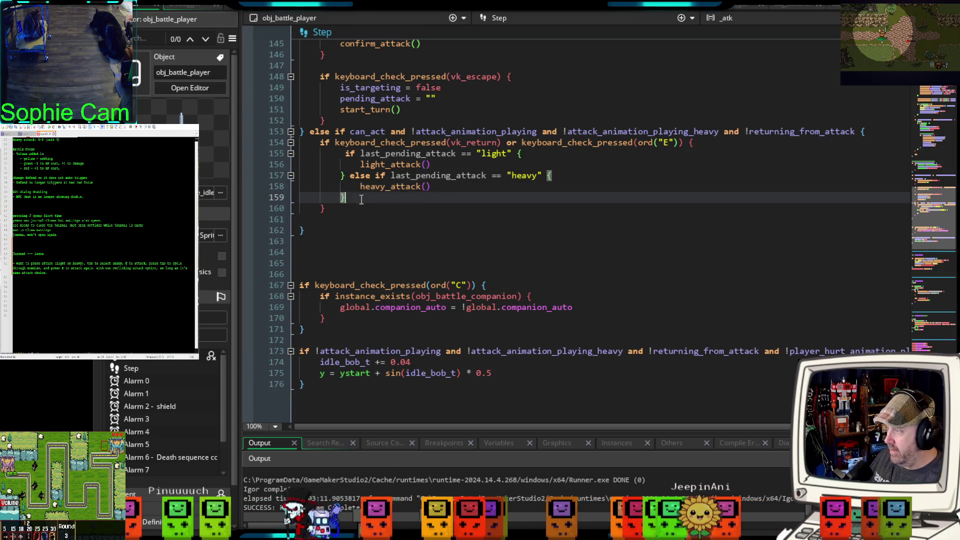
click(347, 211)
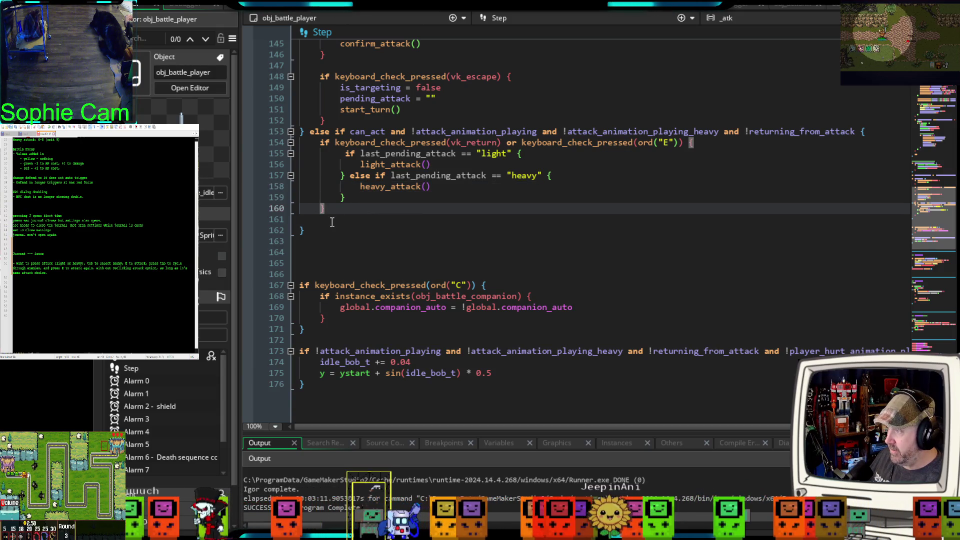
click(331, 222)
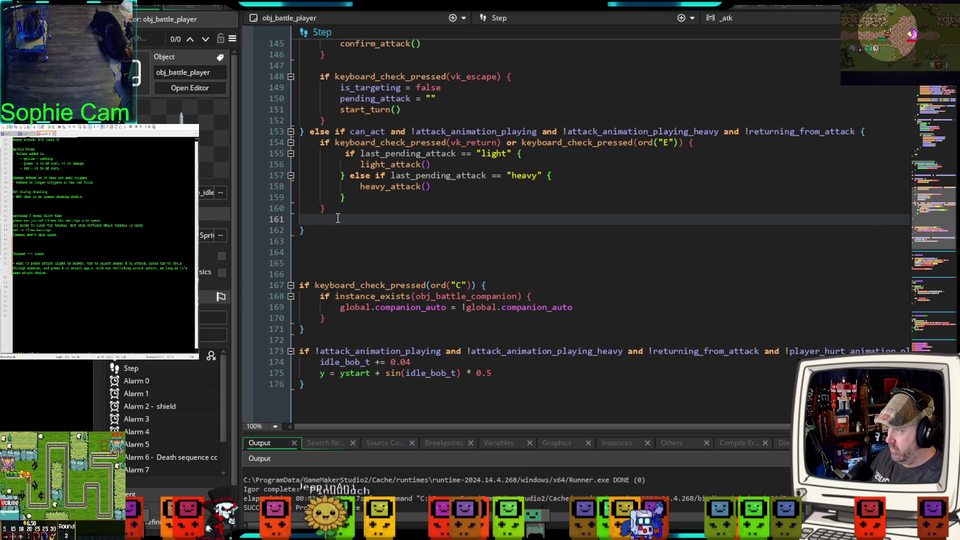
Step: After the light/heavy block, add an if keyboard_check_pressed(vk_tab) block with an empty body line
text(if )
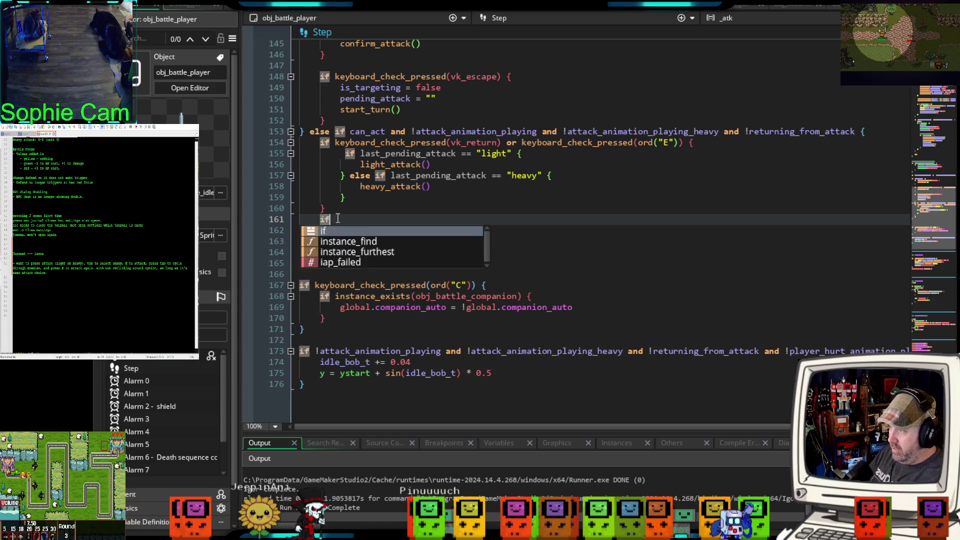
text(keyb)
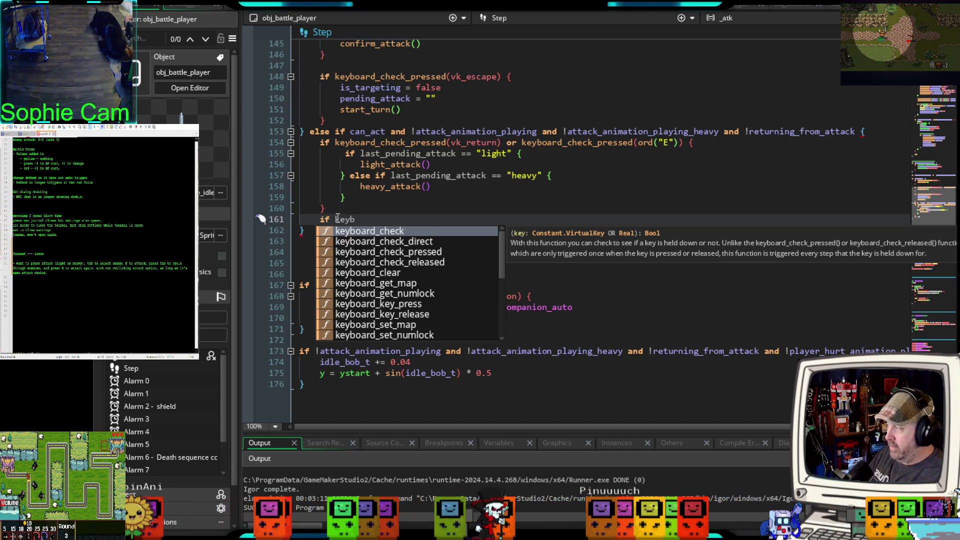
text(oard)
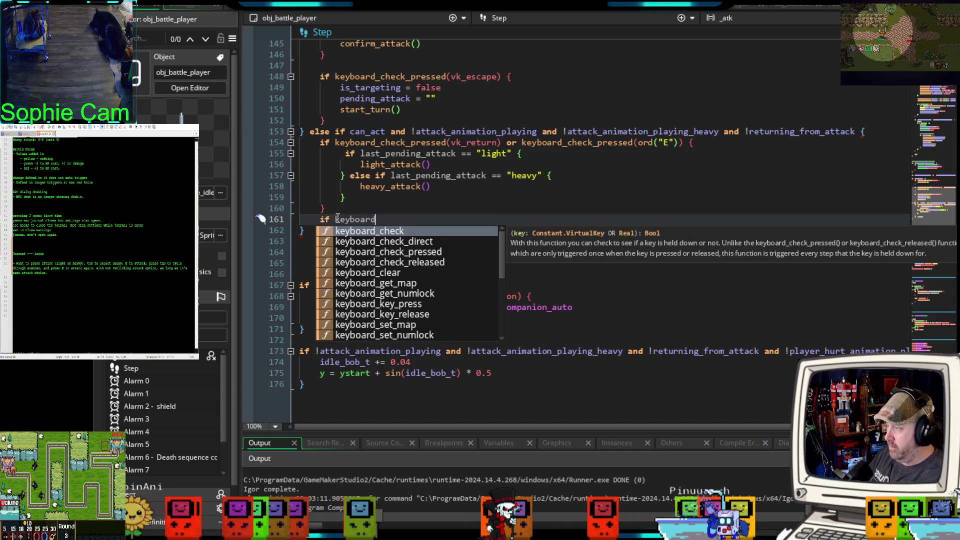
text(_check_)
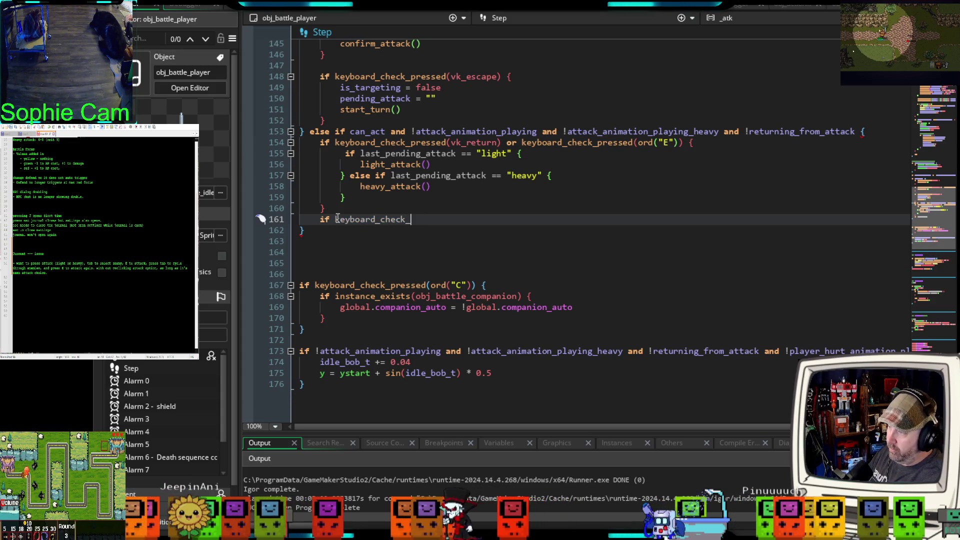
text(+pr)
text(sed)
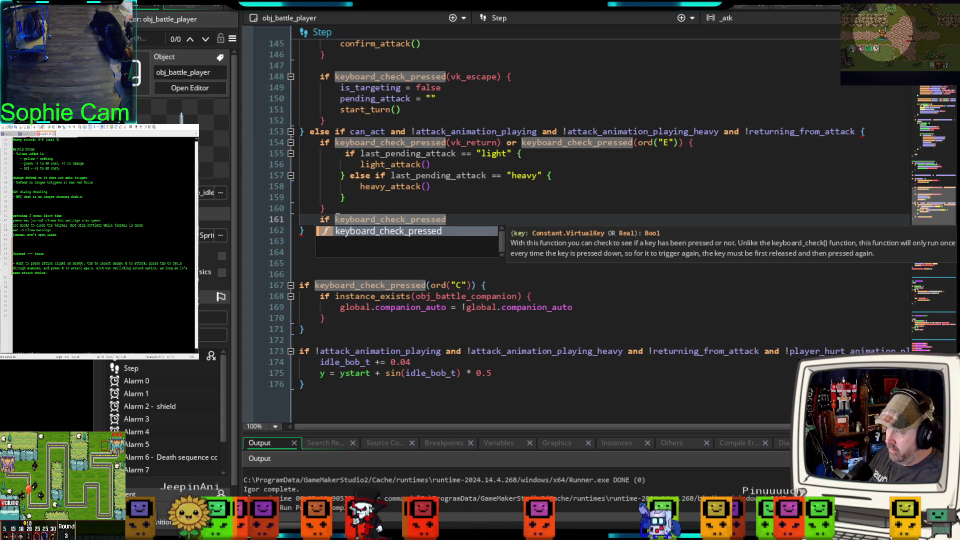
text((vk)
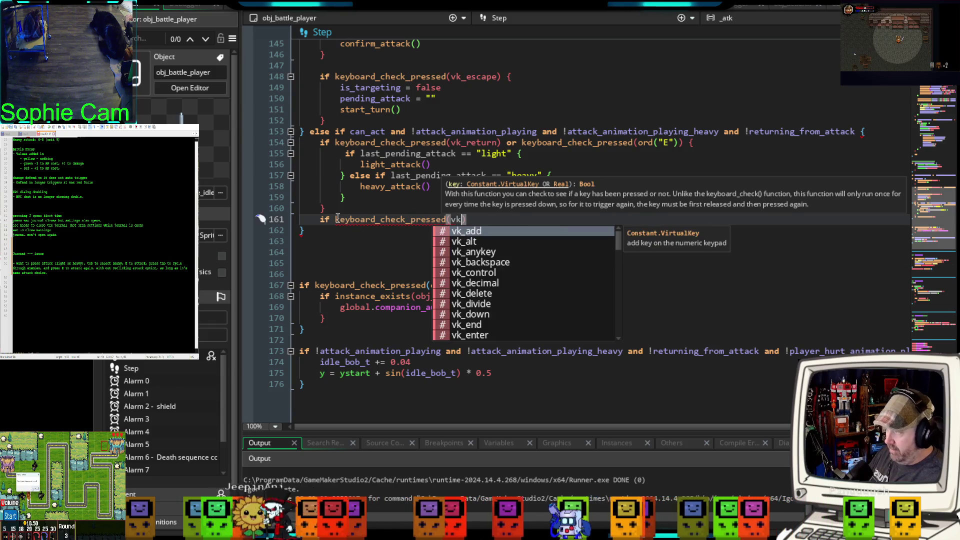
text(_tab)
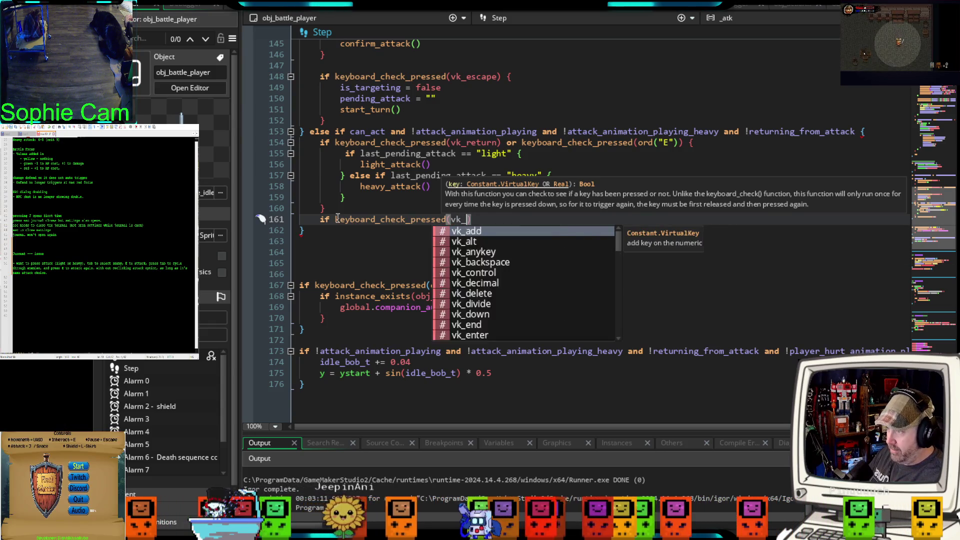
text() {)
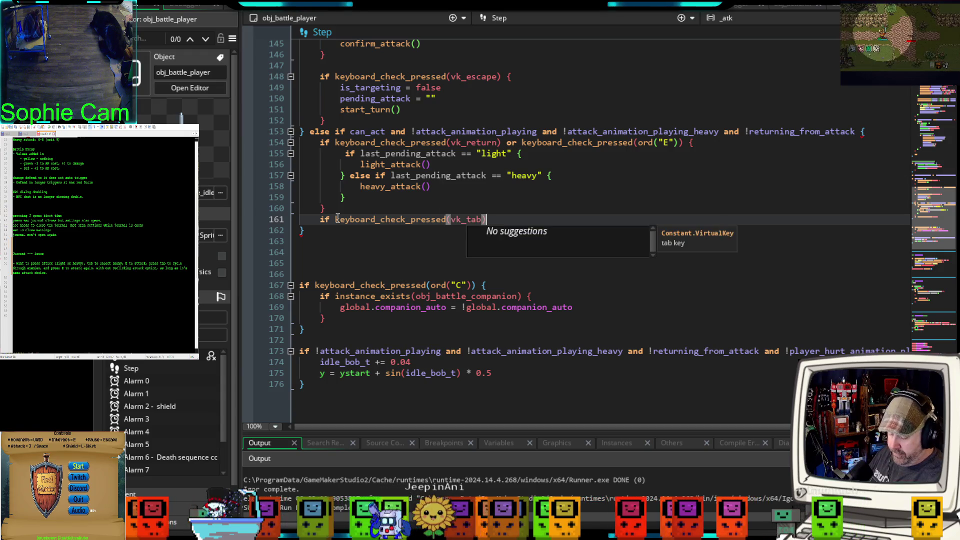
key(Return)
key(Return)
key(Up)
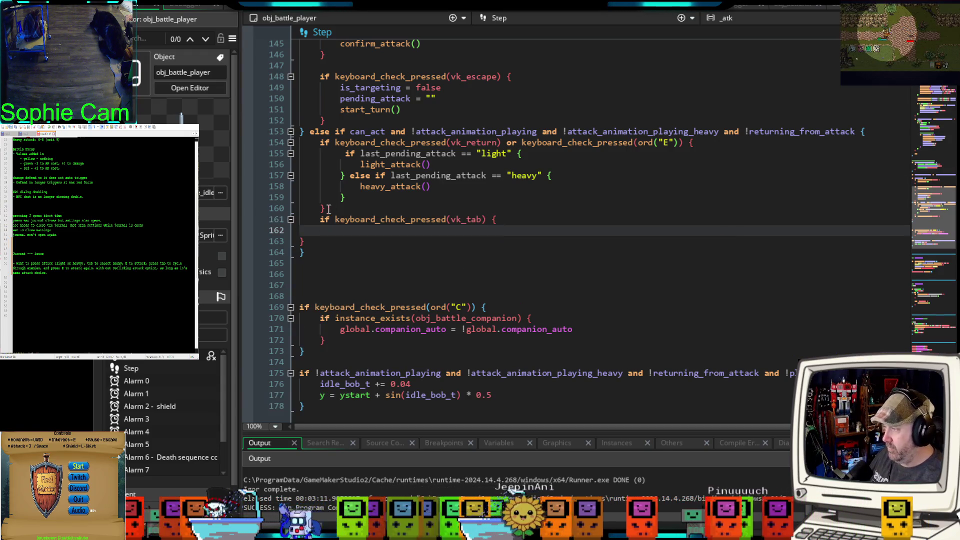
click(302, 242)
click(344, 230)
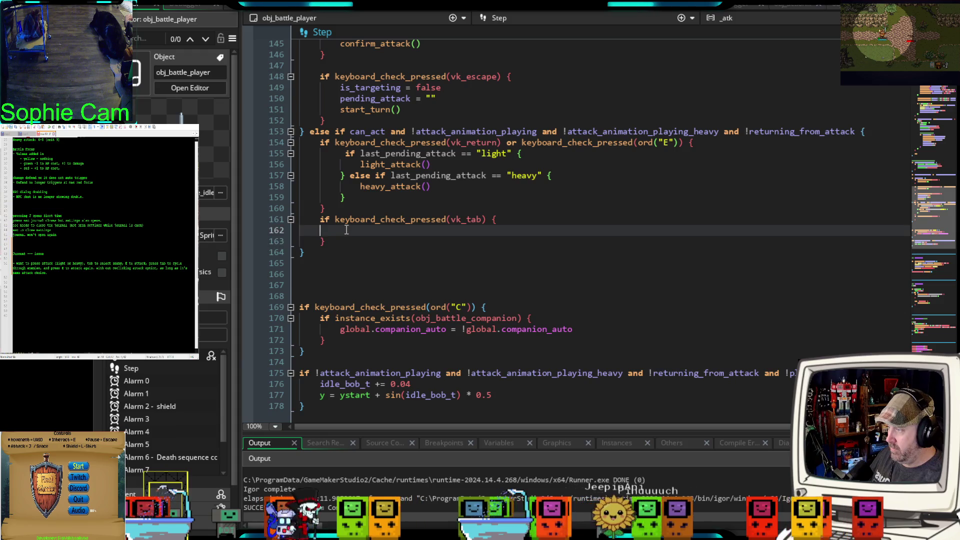
Step: Inside the Tab block, call targeting_next() when is_targeting is true
text(if)
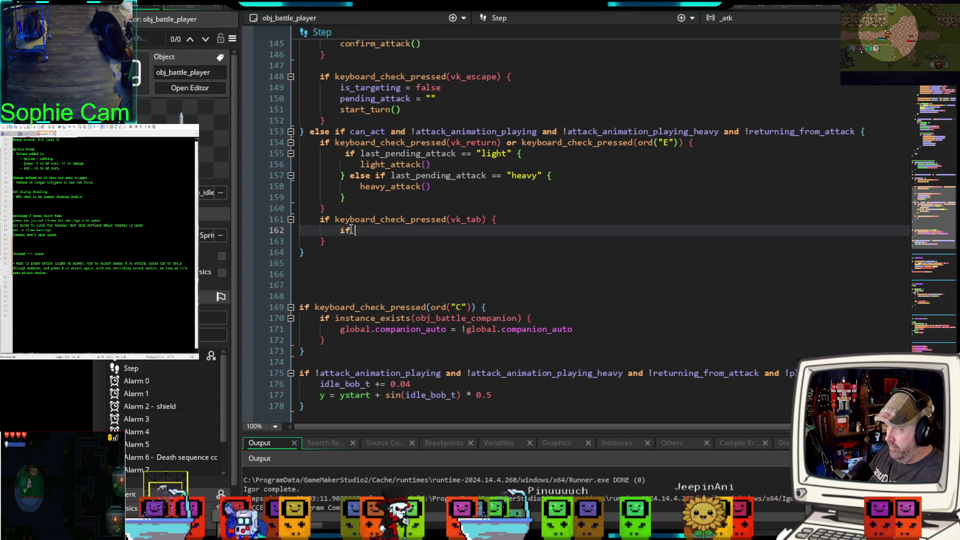
text( is_targeting)
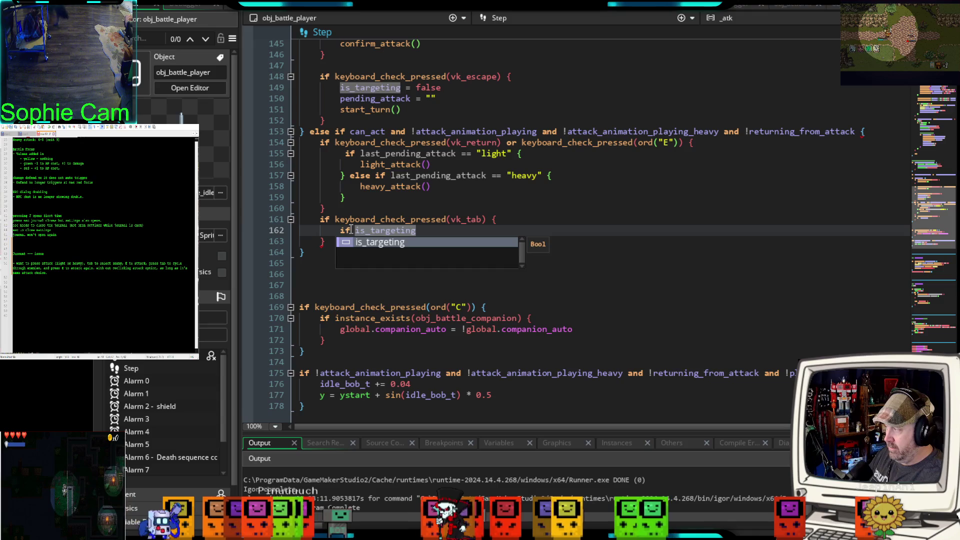
text( ta)
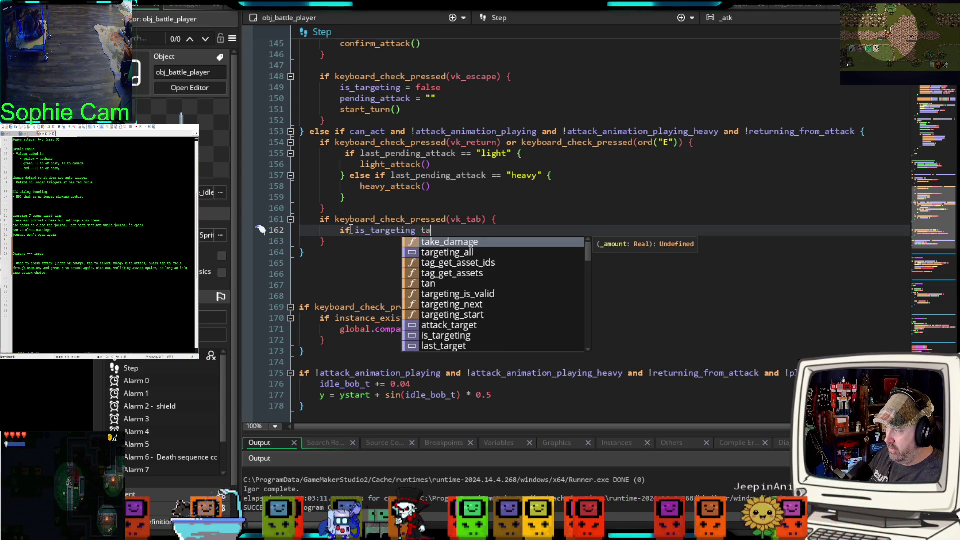
text(g)
key(BackSpace)
text(rg)
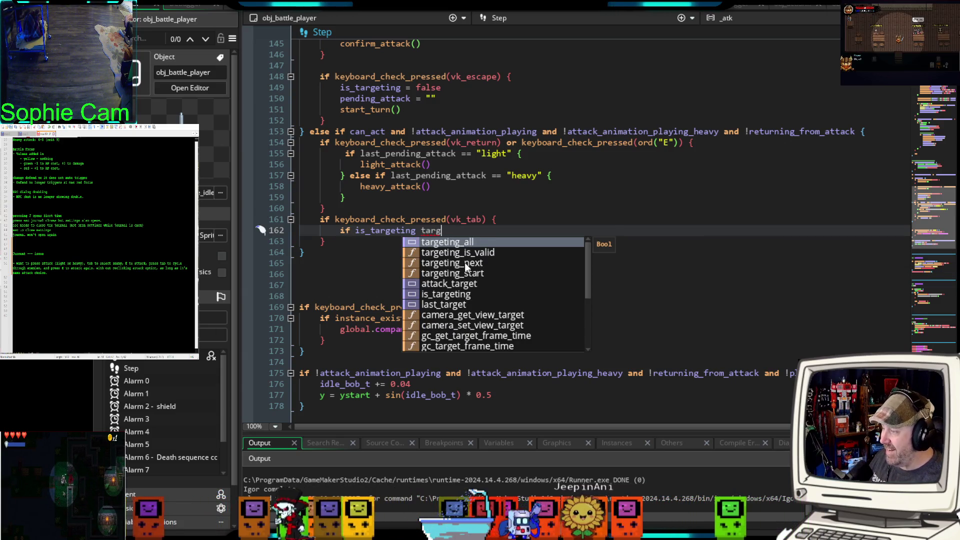
double_click(457, 265)
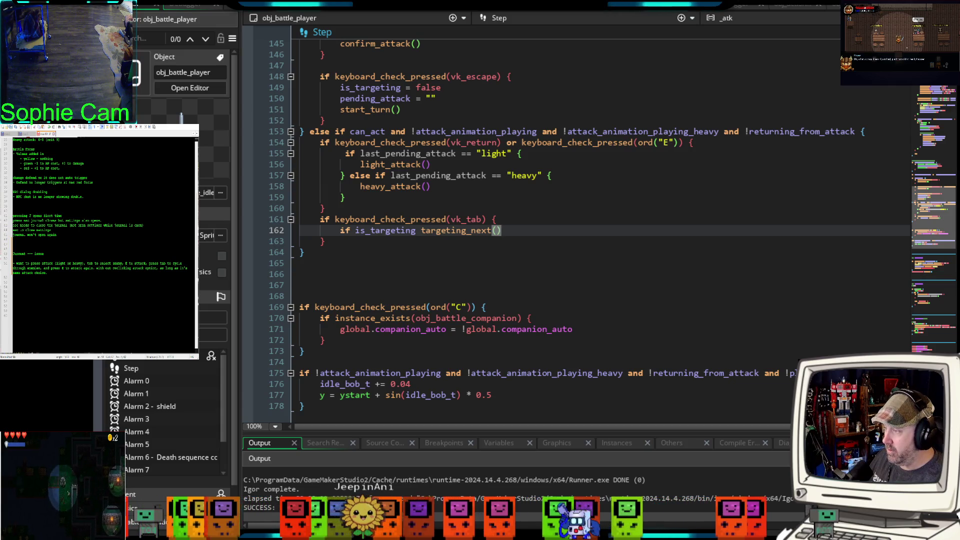
click(422, 265)
scroll(435, 260, up, 10)
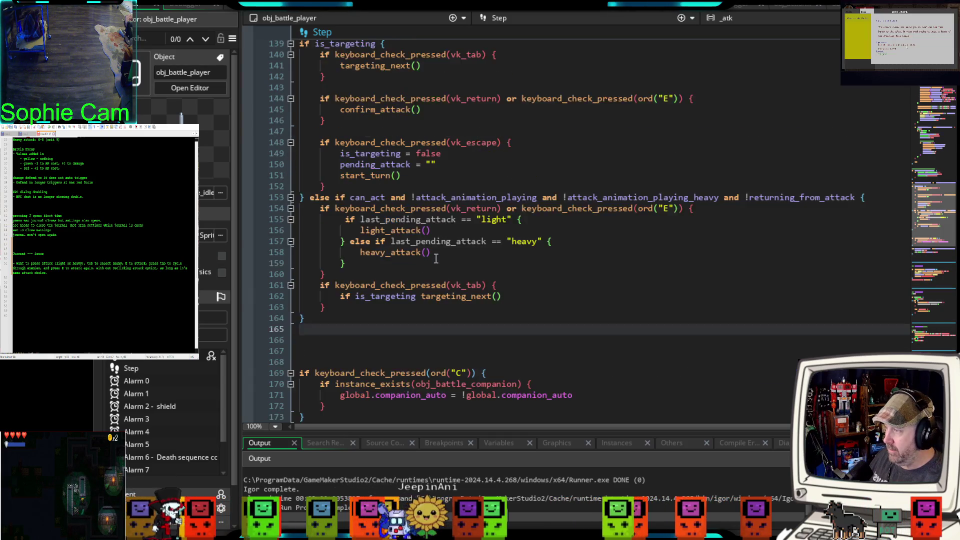
scroll(436, 258, up, 20)
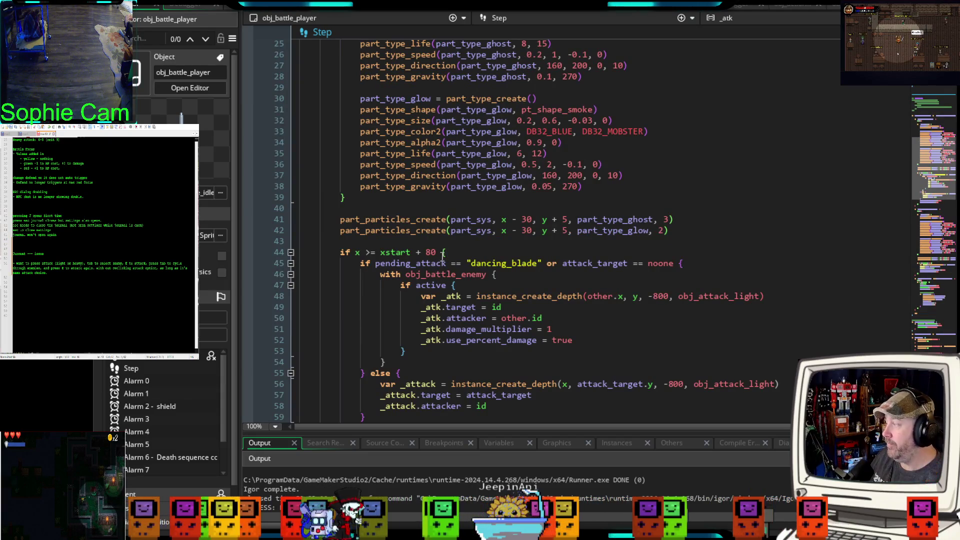
Step: In the Create event, add pending_attack = "" on empty line 42 above start_turn
scroll(440, 258, down, 8)
scroll(442, 259, down, 8)
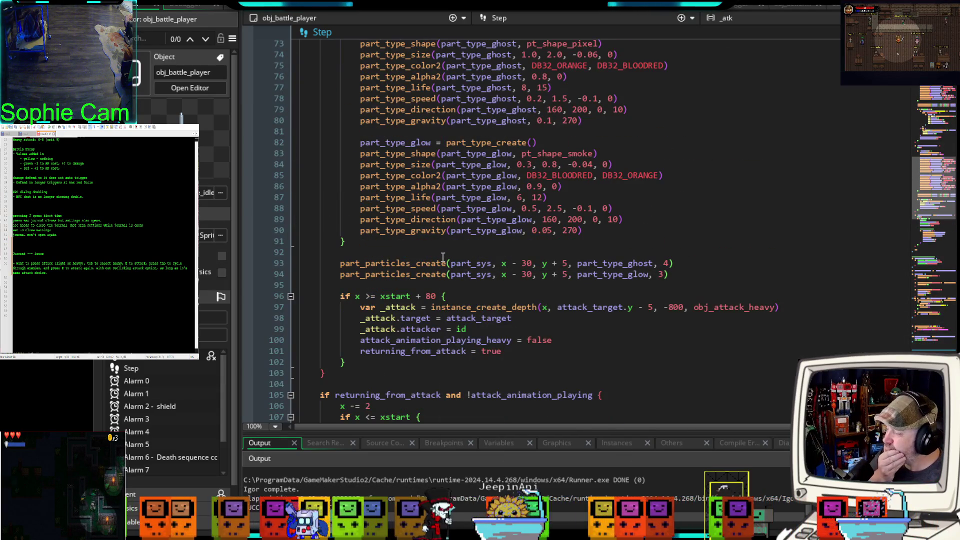
scroll(442, 258, up, 10)
scroll(442, 258, up, 20)
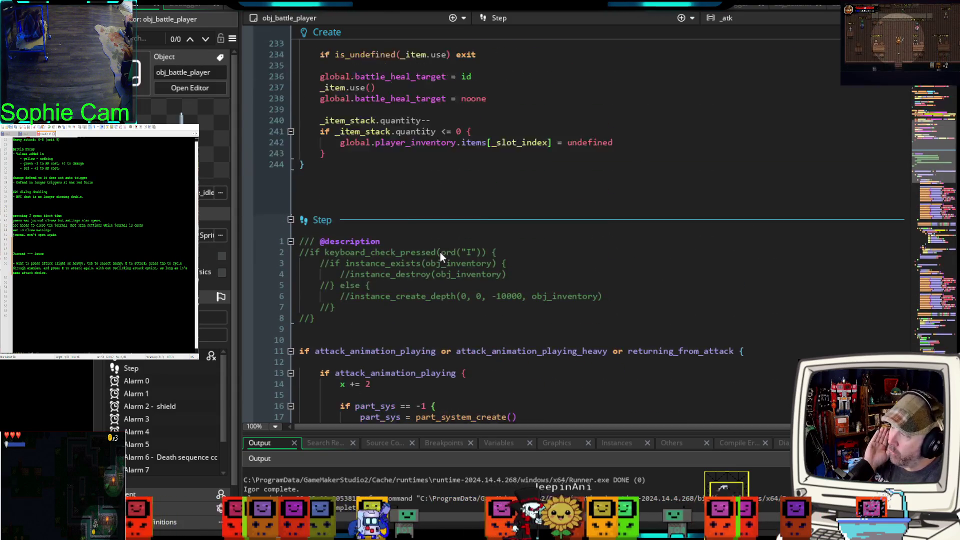
scroll(442, 252, up, 20)
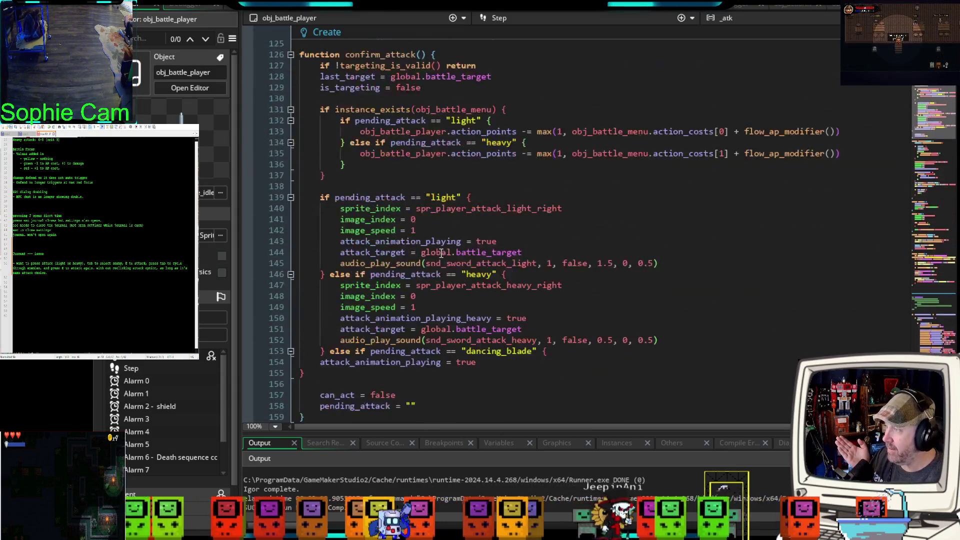
scroll(441, 254, up, 12)
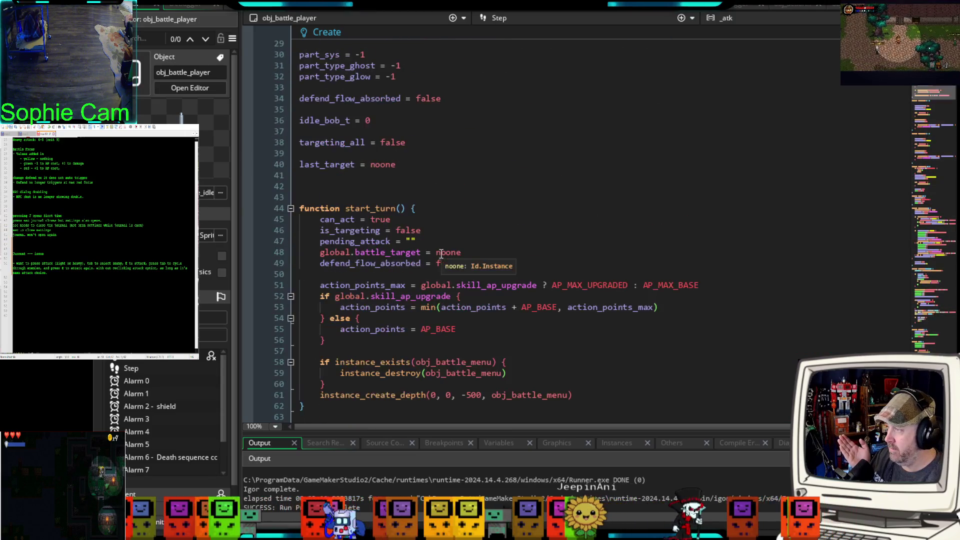
click(390, 246)
click(382, 255)
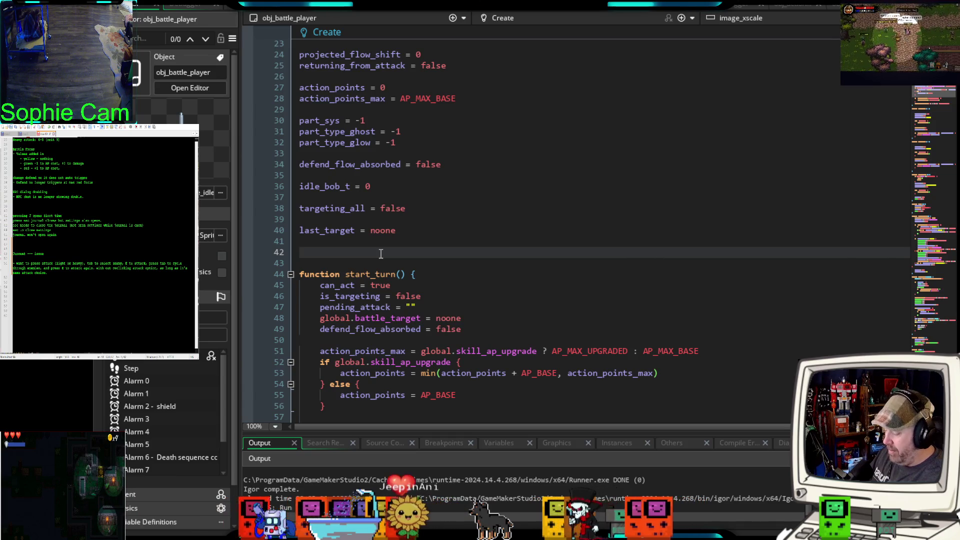
text(pending_)
key(Return)
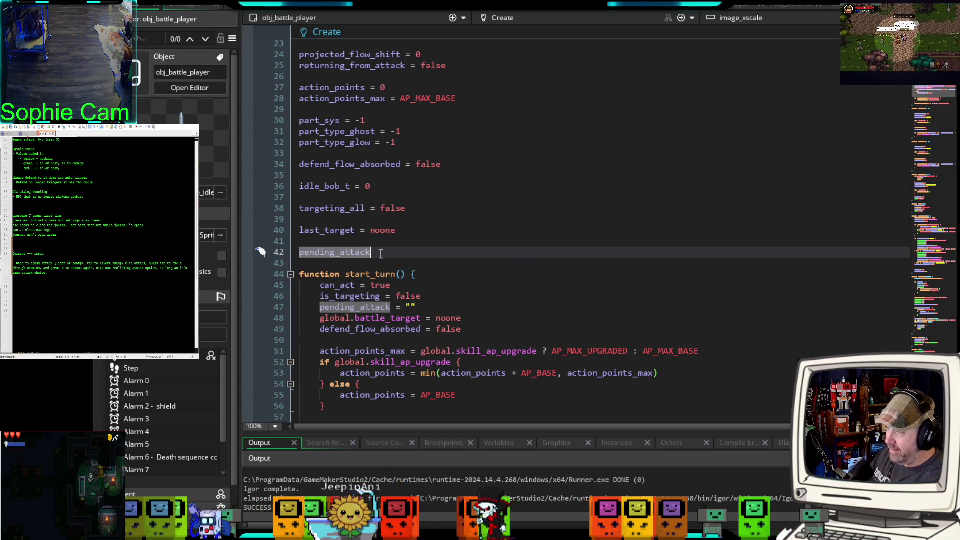
text( =)
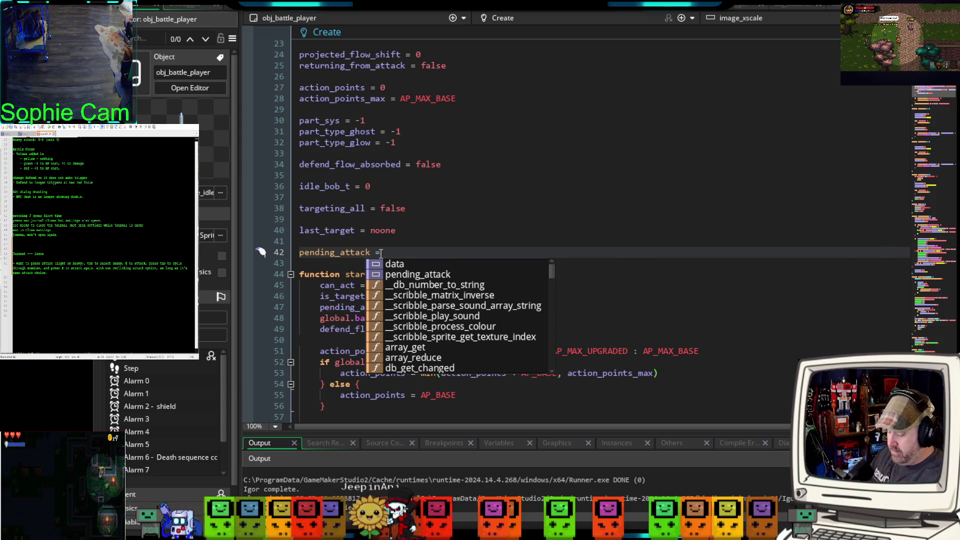
text( "")
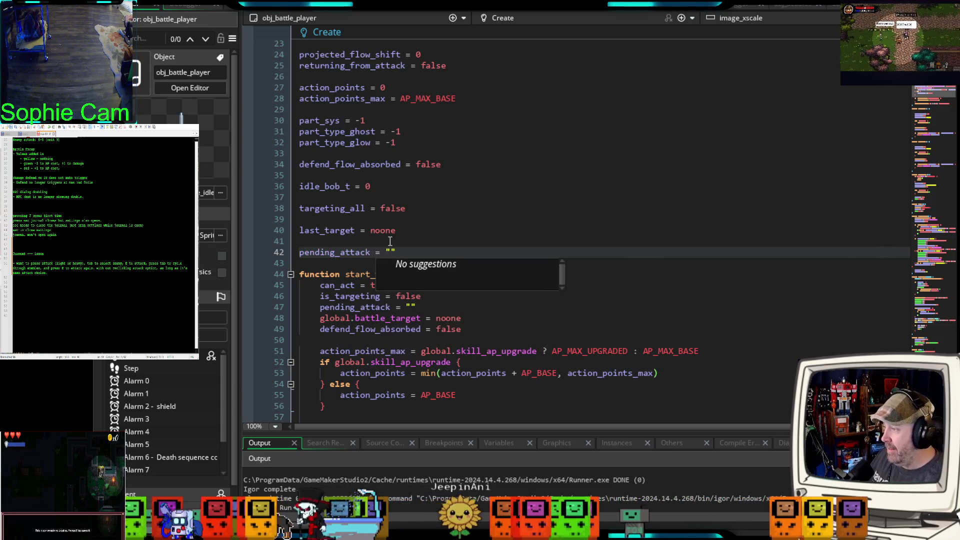
Step: Insert can_act = false on a new line above pending_attack
click(389, 243)
key(Return)
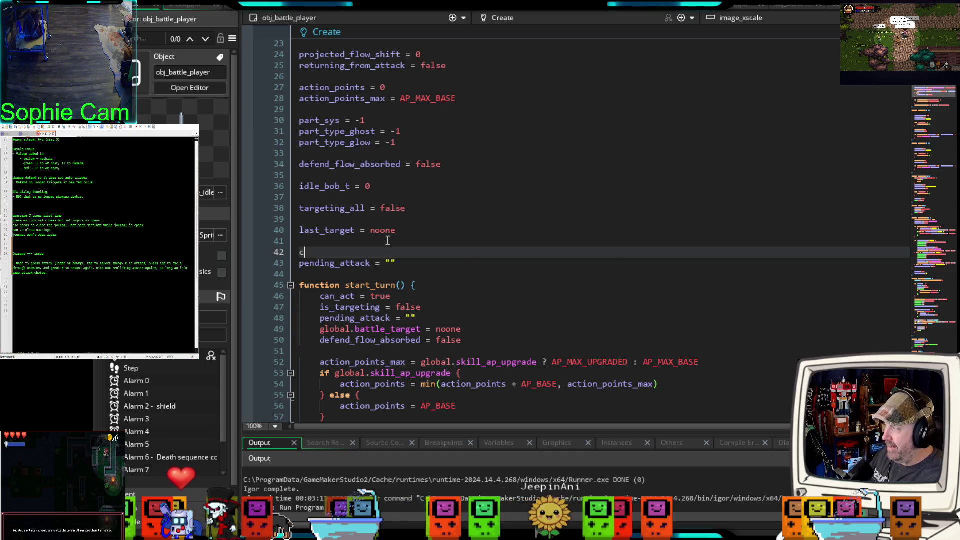
text(can_act)
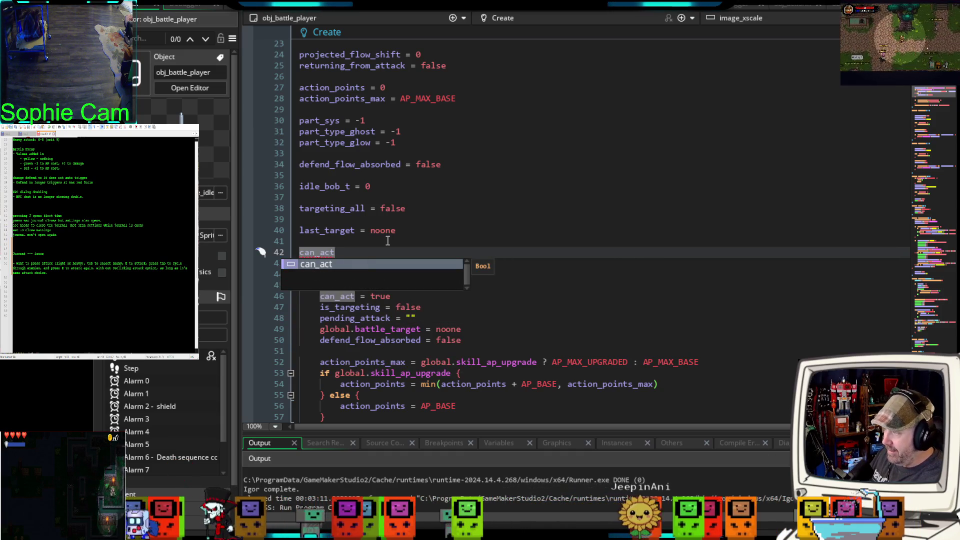
text( = )
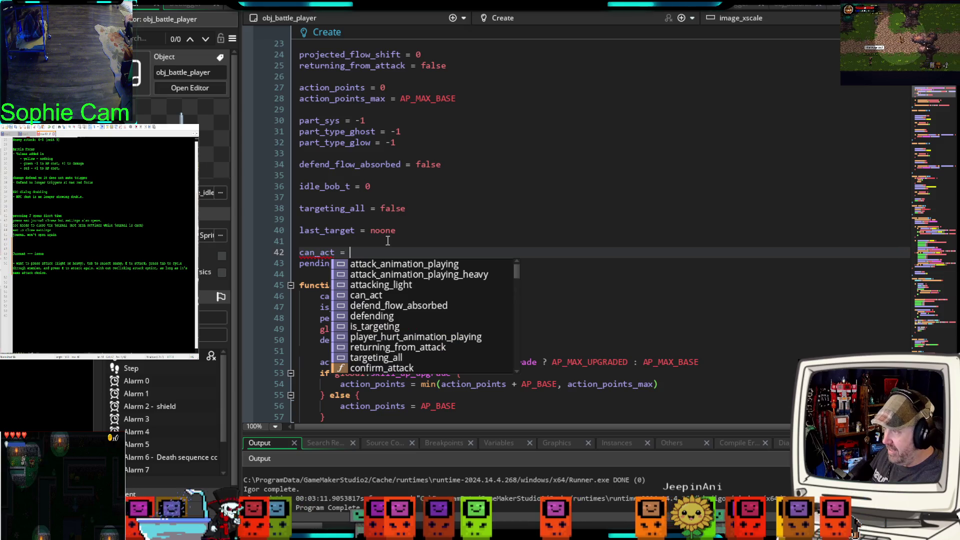
text(false)
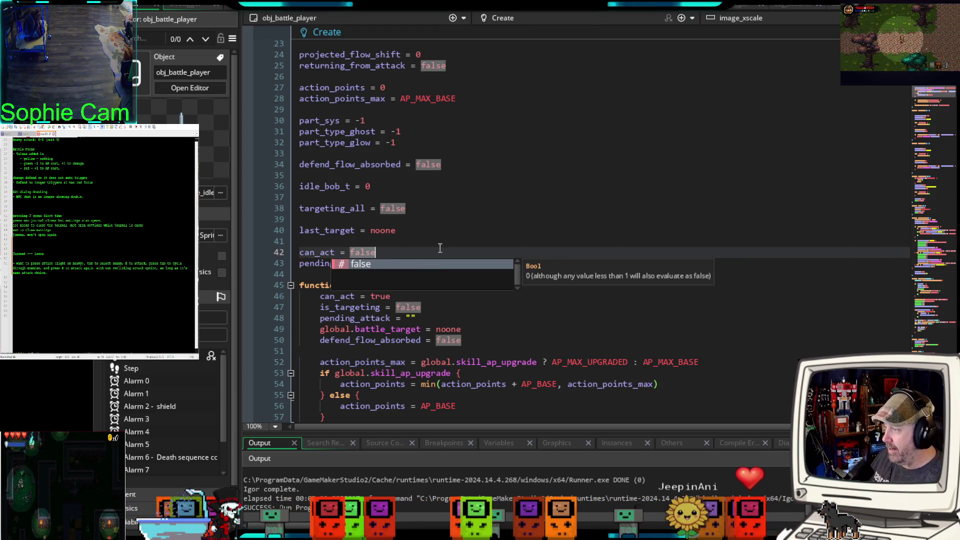
click(436, 250)
Step: Delete the two new can_act and pending_attack lines as duplicates
scroll(427, 247, up, 2)
scroll(428, 247, down, 2)
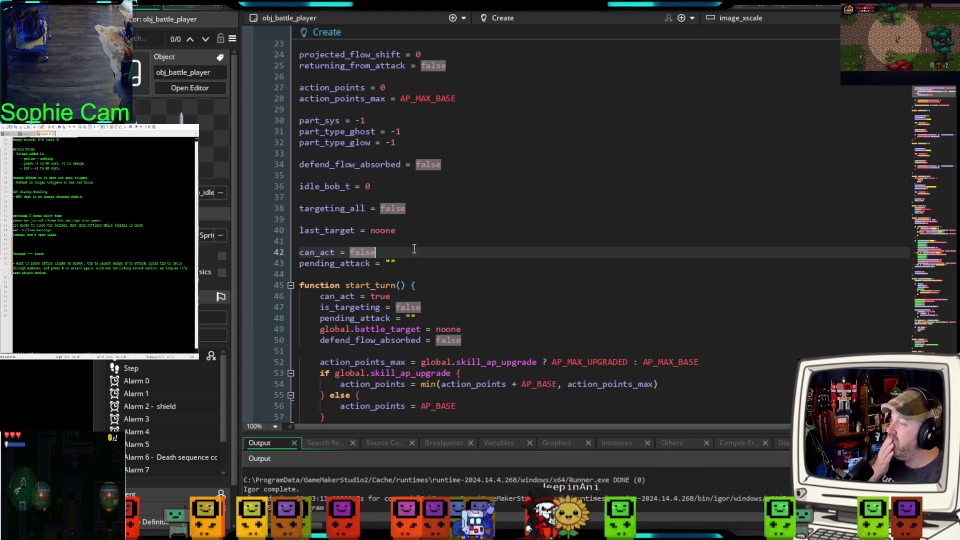
scroll(414, 249, up, 4)
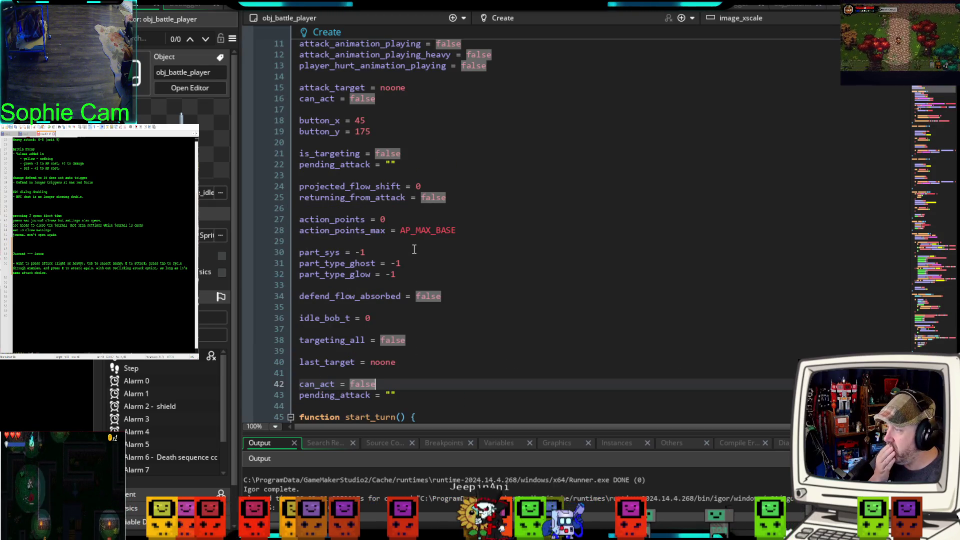
scroll(414, 249, down, 4)
mouse_move(399, 263)
mouse_down()
mouse_move(280, 263)
mouse_move(281, 255)
mouse_up()
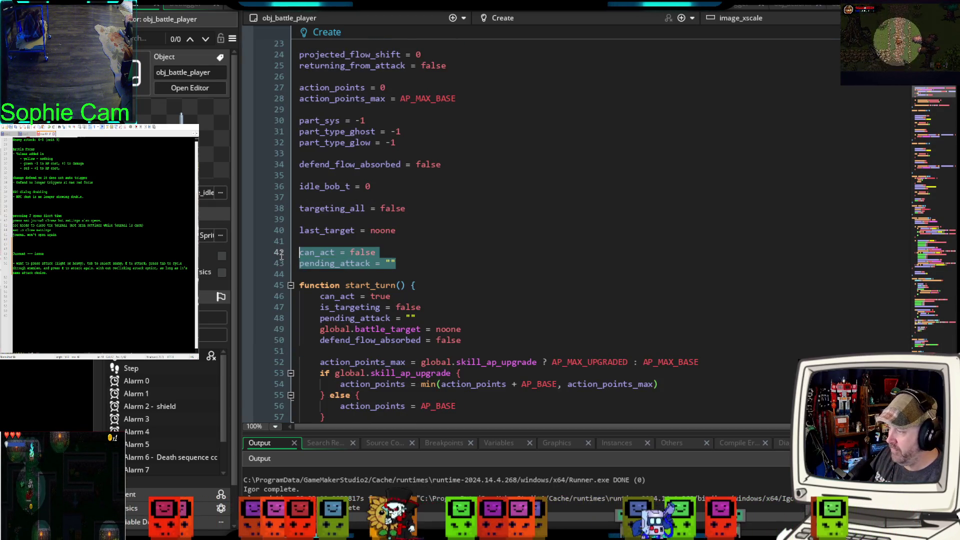
key(Delete)
Step: Add last_pending_attack = pending_attack right after is_targeting = false in the Create event
scroll(383, 258, up, 4)
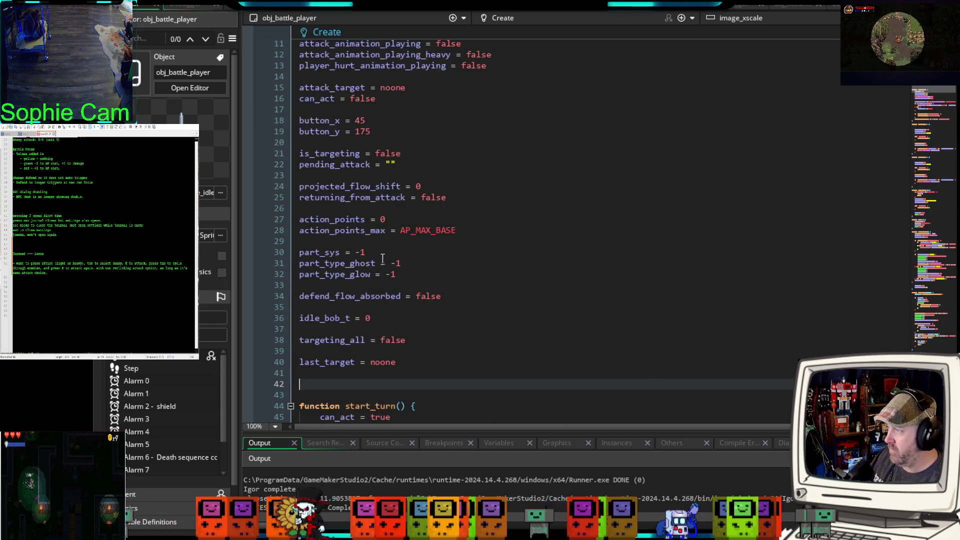
click(386, 100)
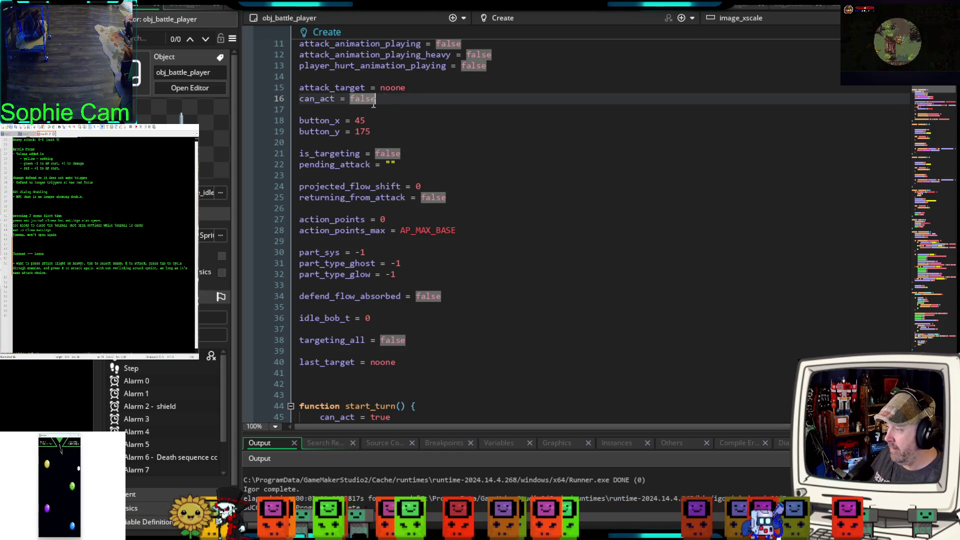
scroll(373, 104, up, 2)
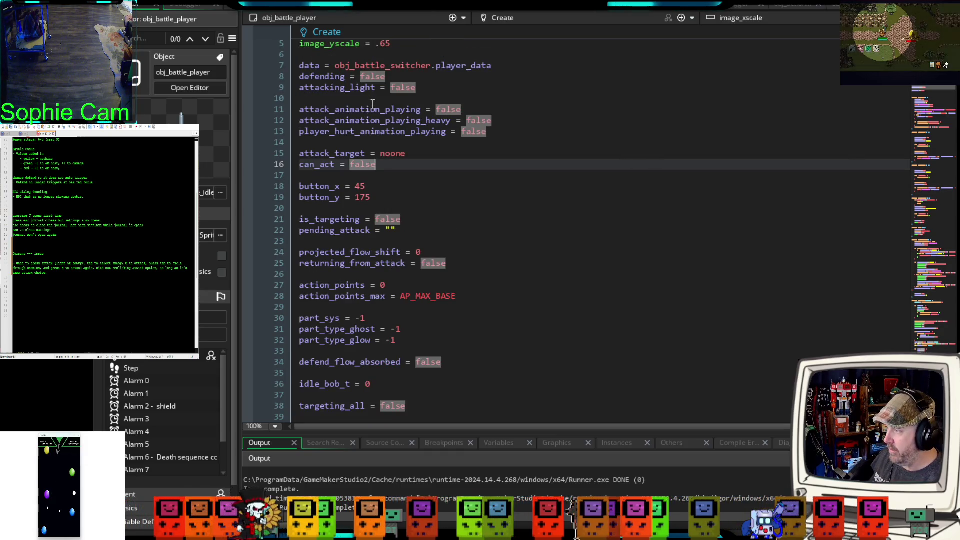
click(419, 230)
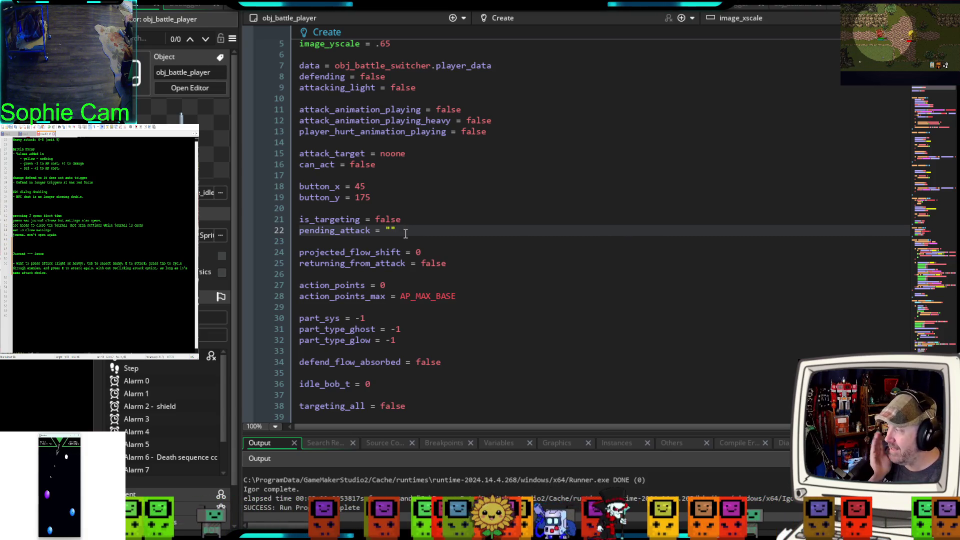
double_click(408, 224)
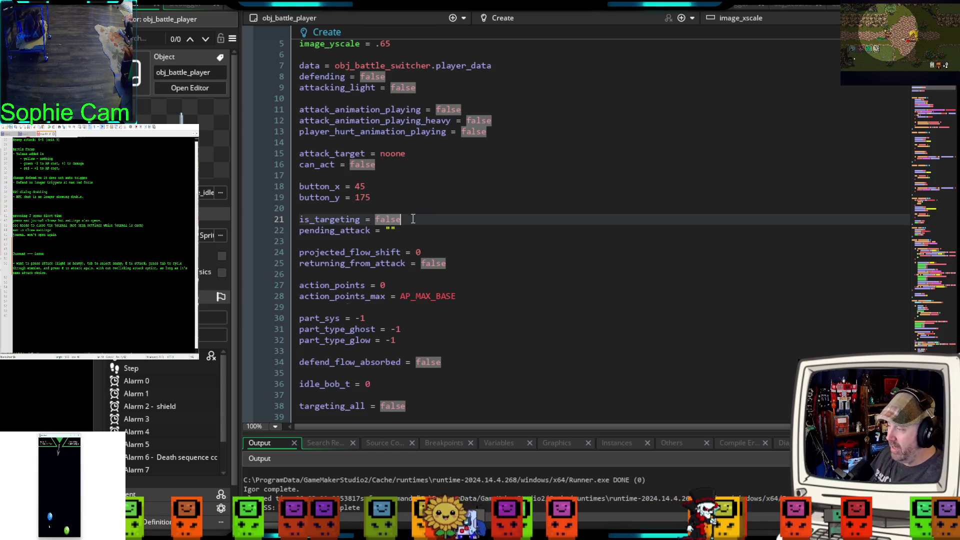
key(Return)
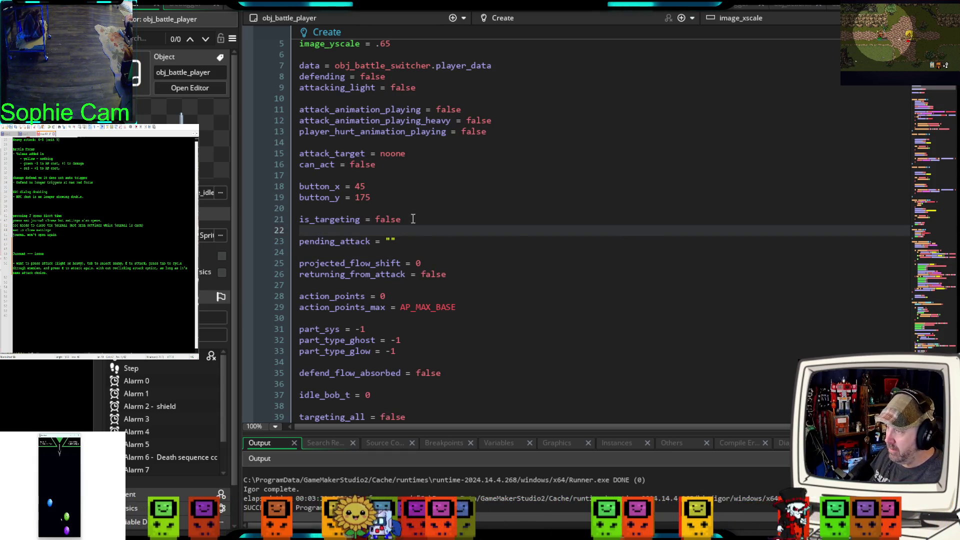
text(last_)
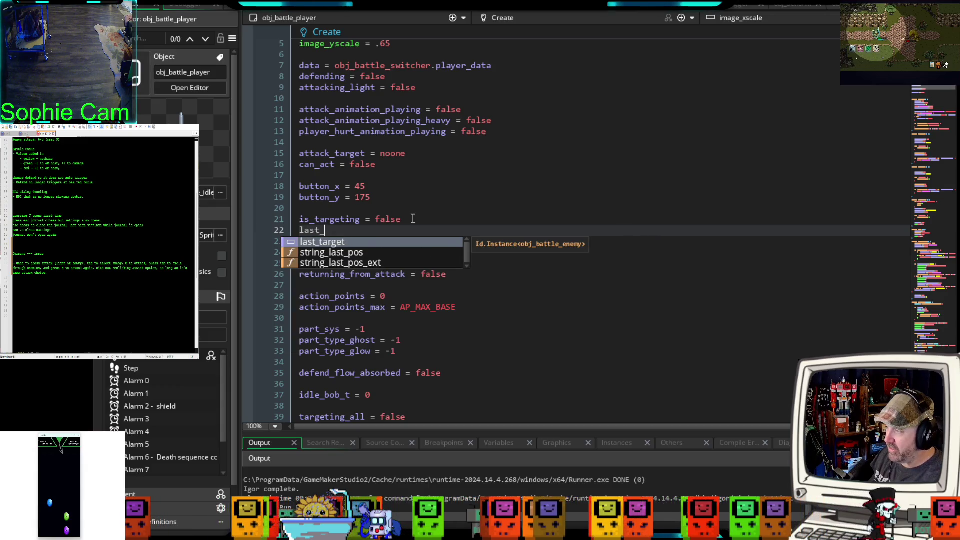
text(pending)
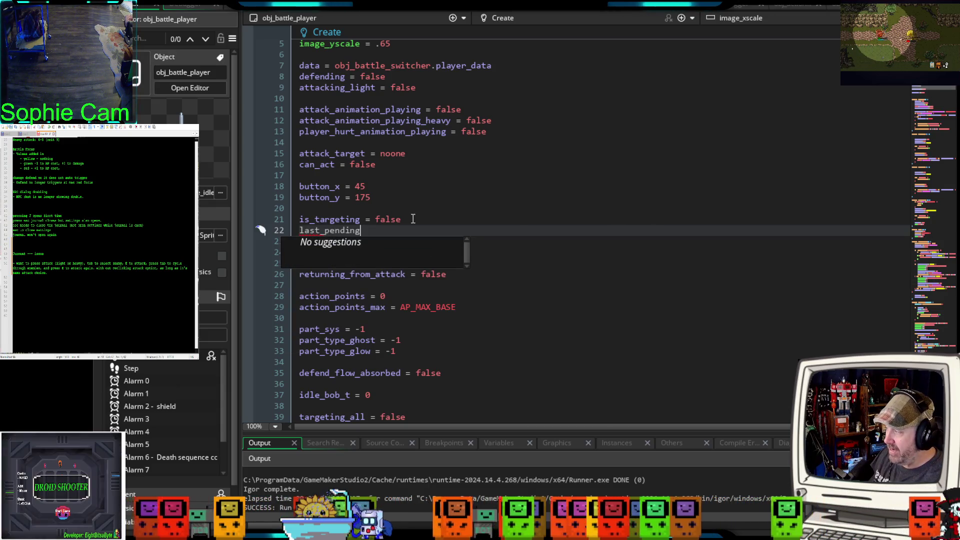
text(_attack = pending)
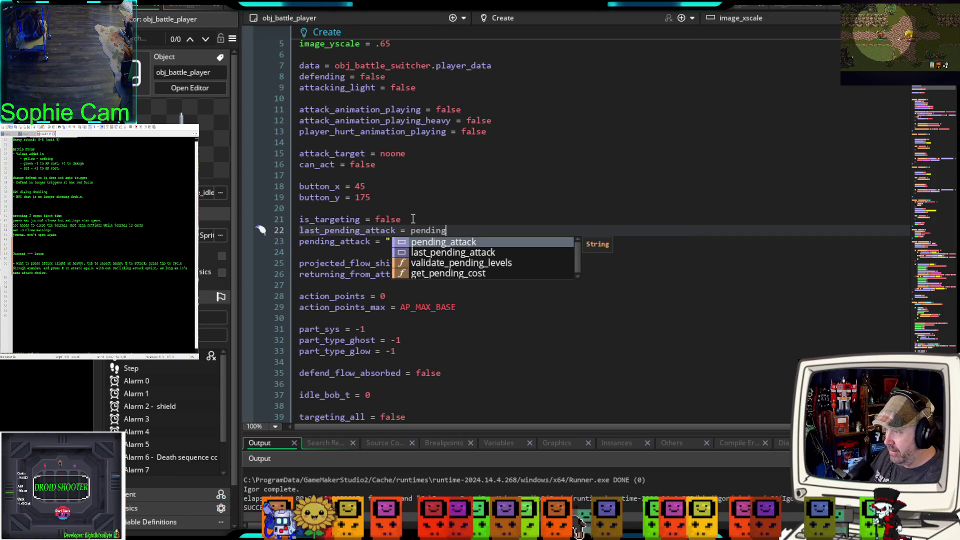
key(Return)
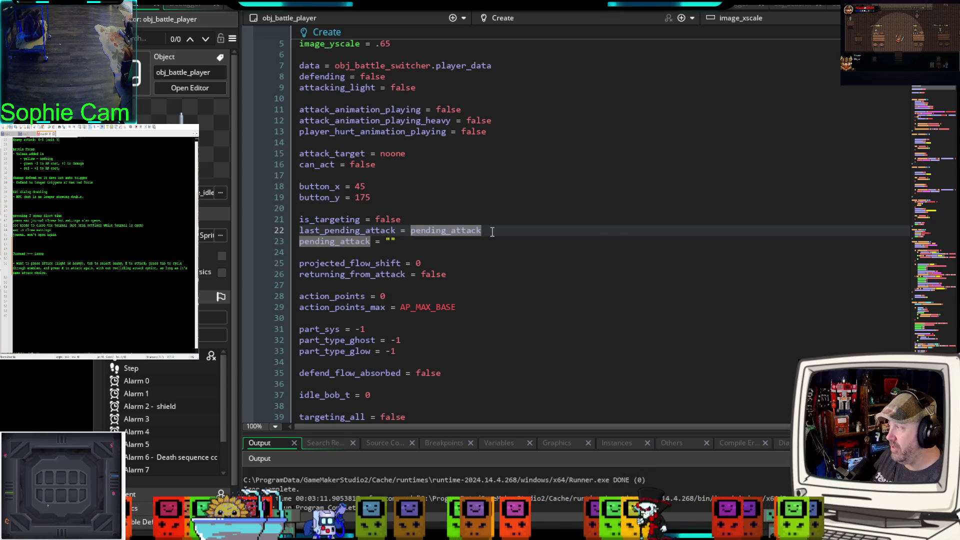
scroll(490, 231, down, 2)
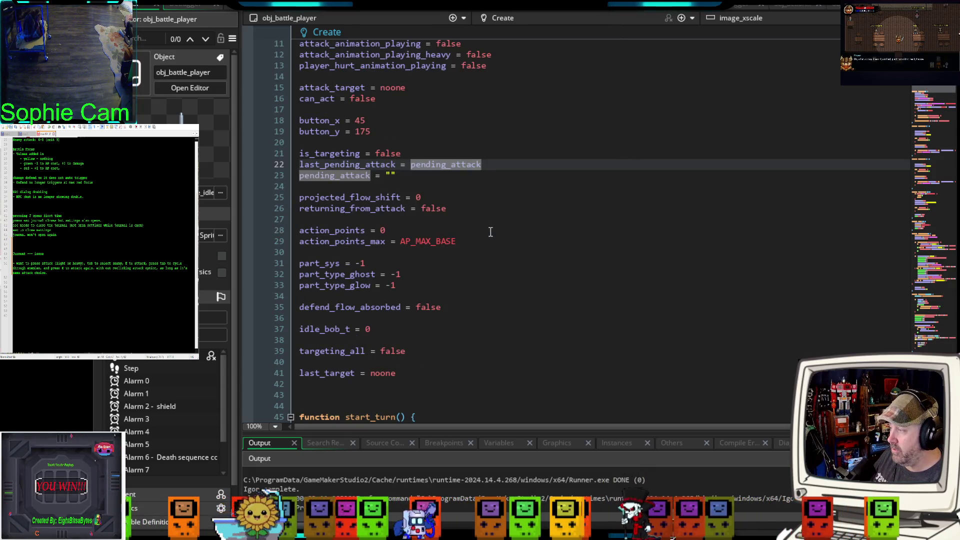
scroll(490, 231, up, 4)
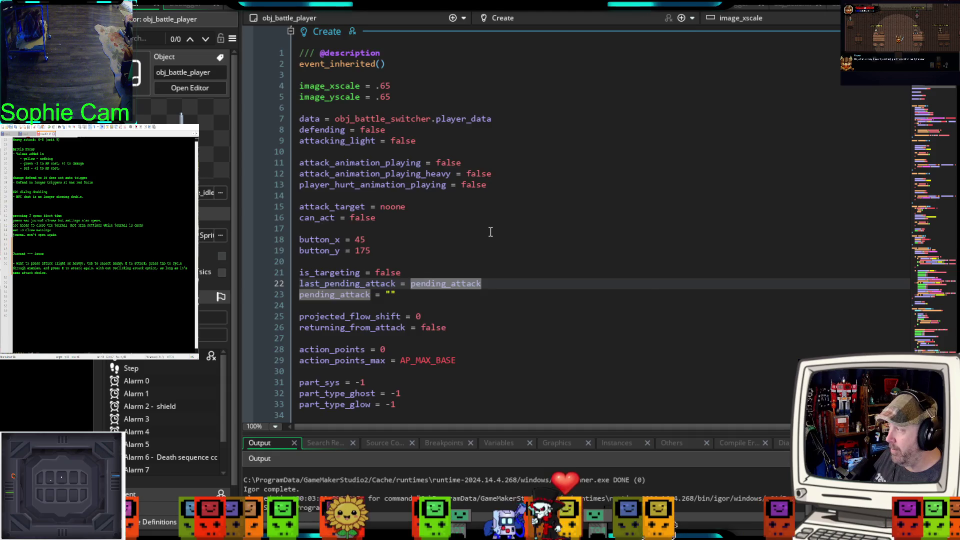
scroll(490, 231, down, 2)
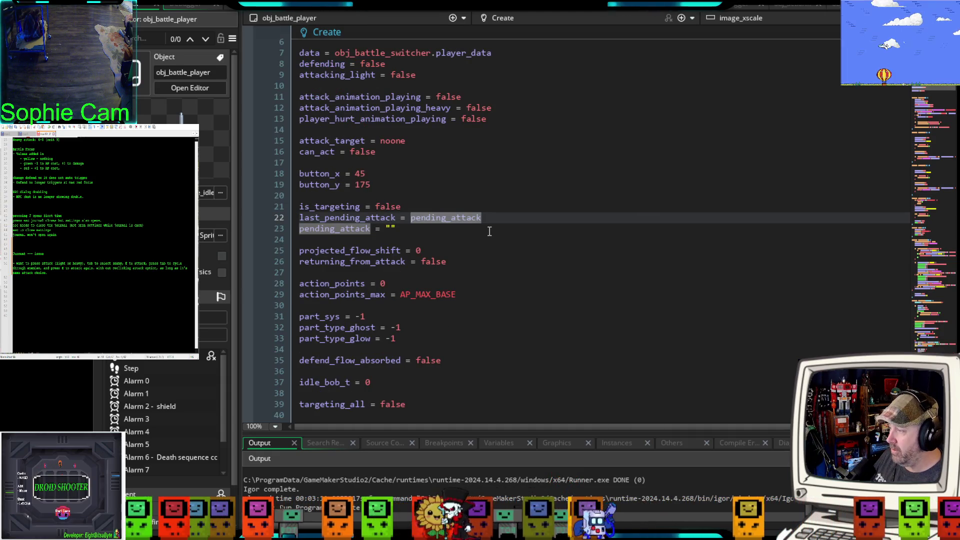
click(489, 231)
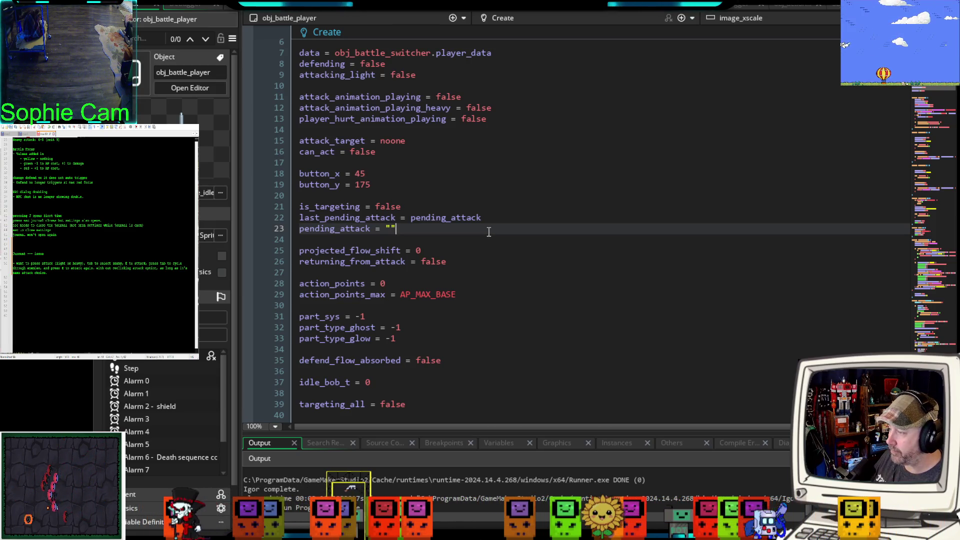
Step: In confirm_attack, add last_pending_attack = pending_attack after can_act = false, then run the game with F6
scroll(489, 232, down, 10)
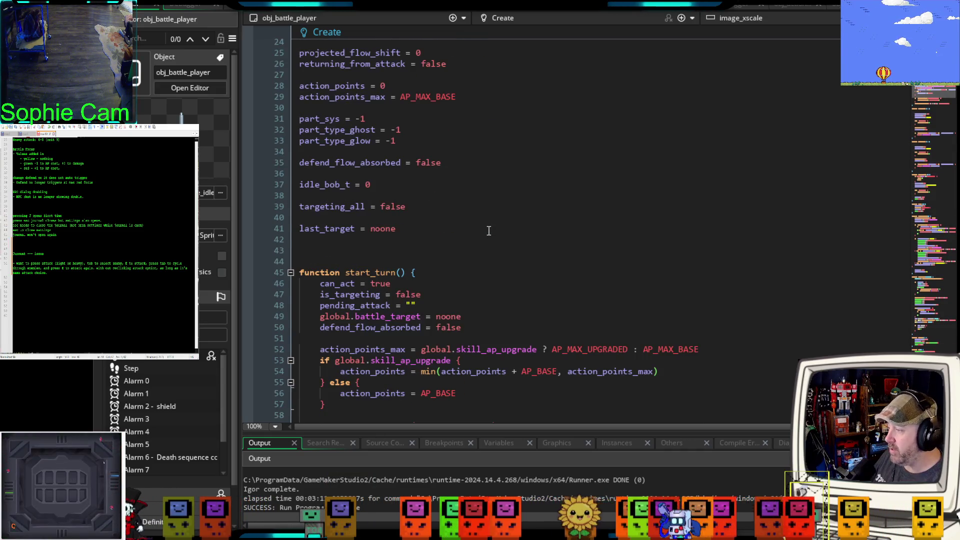
scroll(486, 224, down, 16)
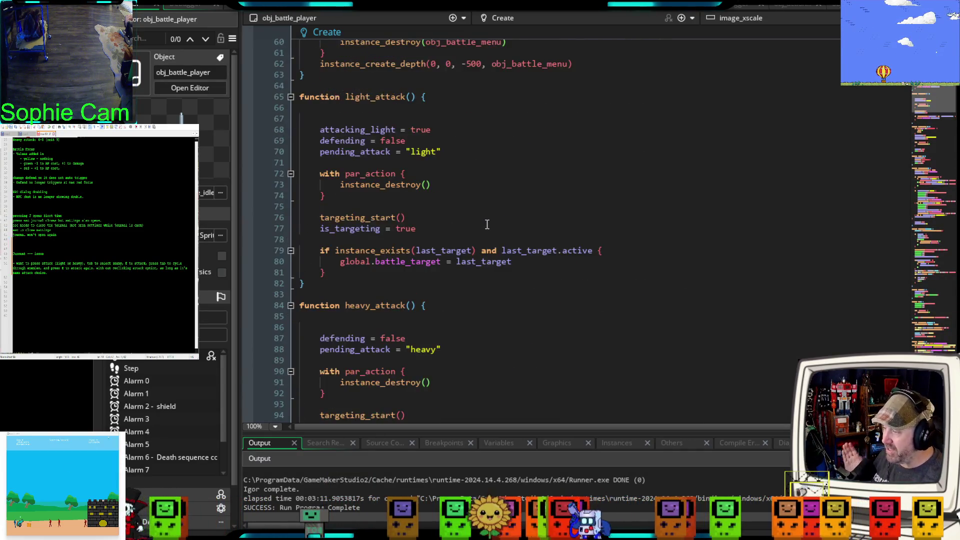
scroll(490, 216, down, 10)
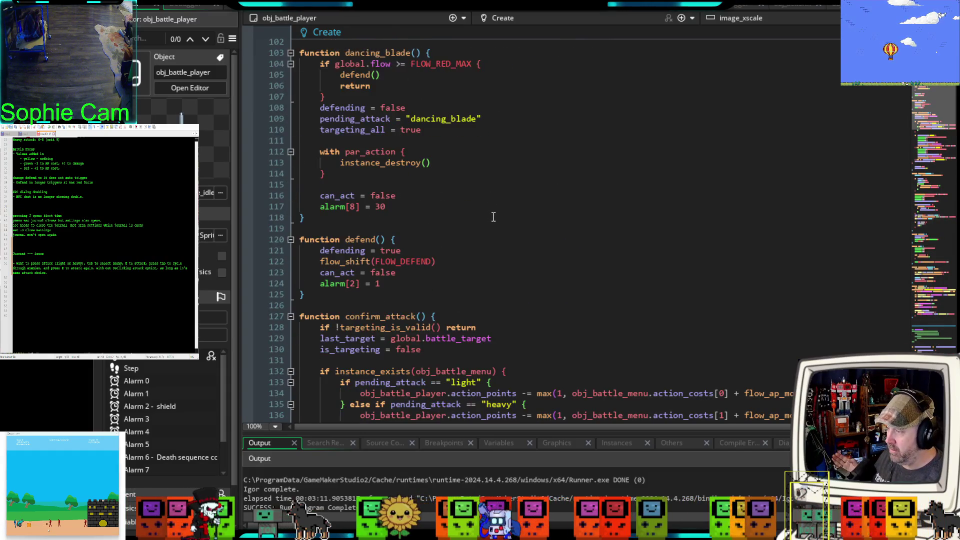
scroll(494, 217, down, 2)
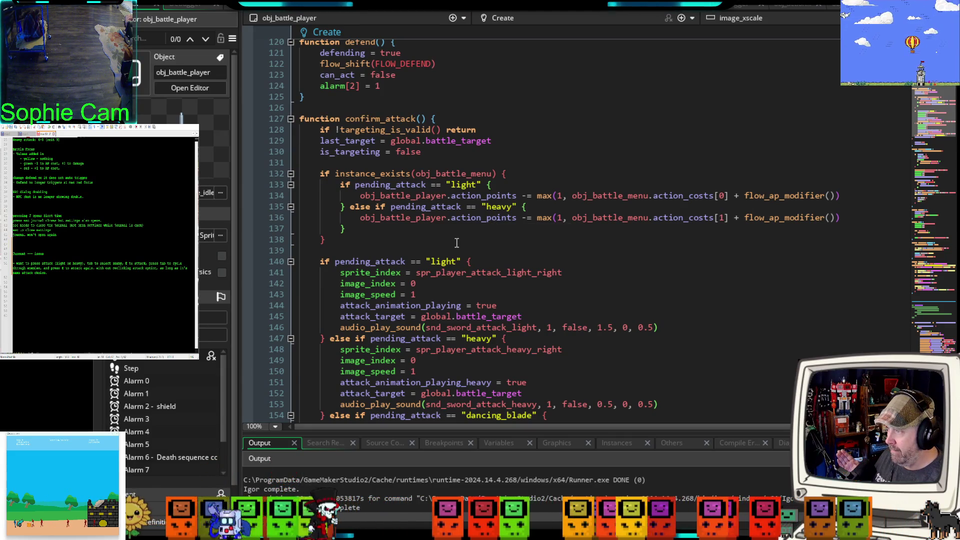
scroll(457, 241, down, 2)
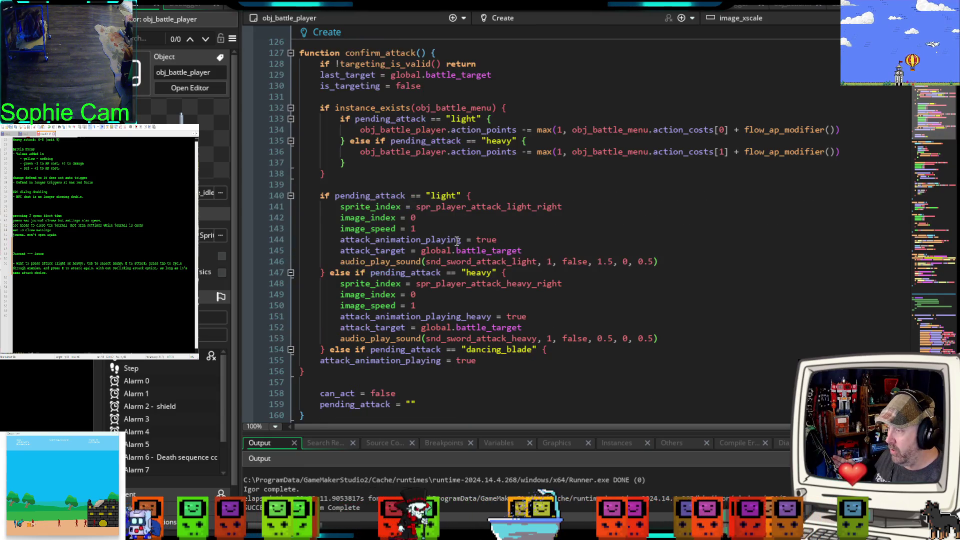
scroll(457, 241, down, 4)
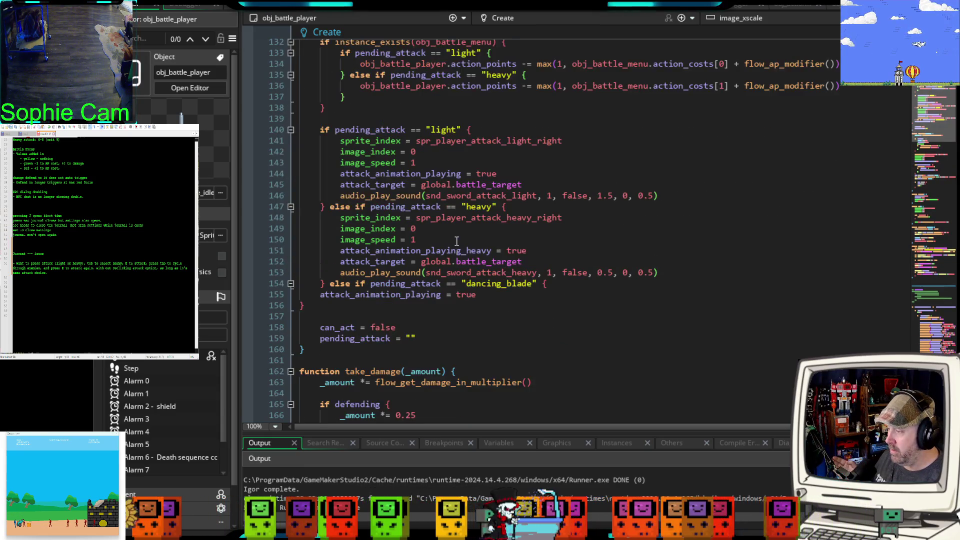
click(415, 259)
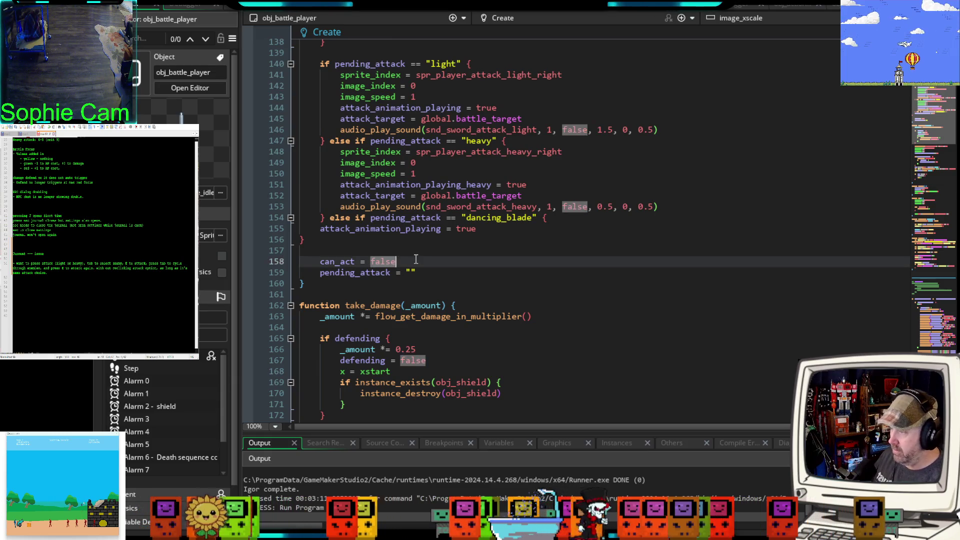
key(Return)
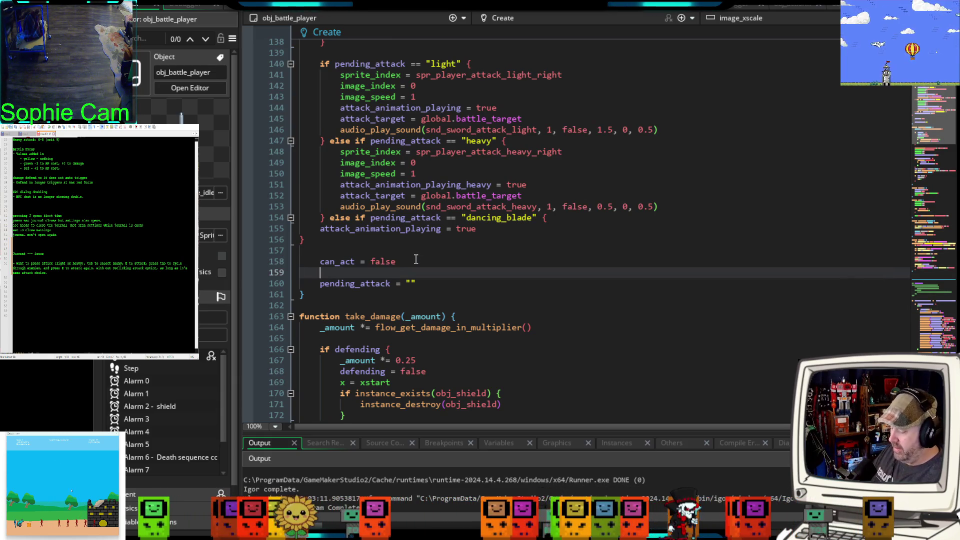
text(last)
key(Return)
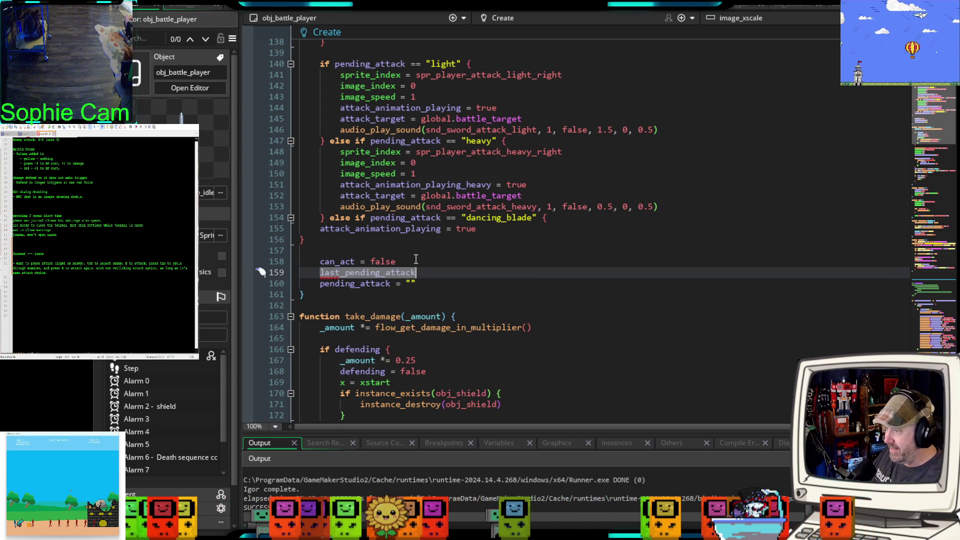
text( = p)
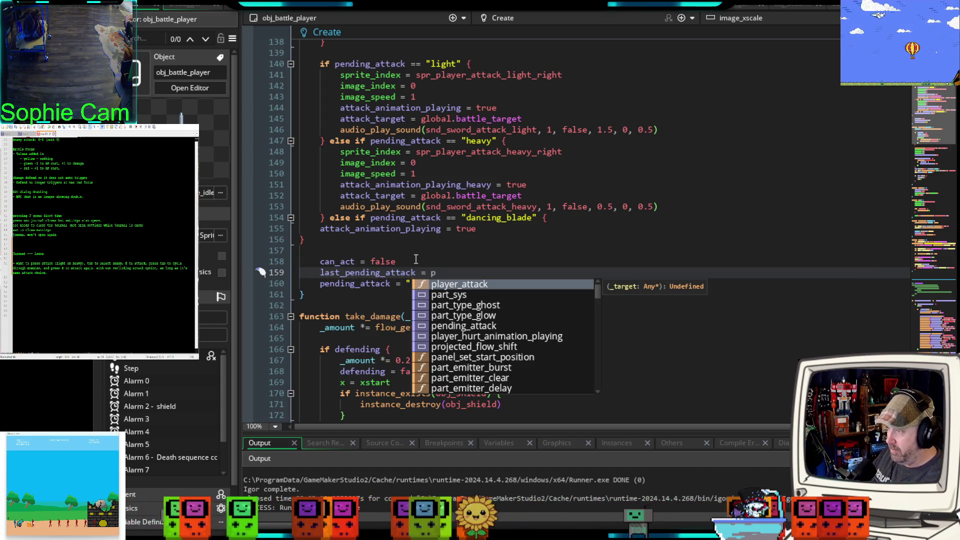
text(end)
key(Return)
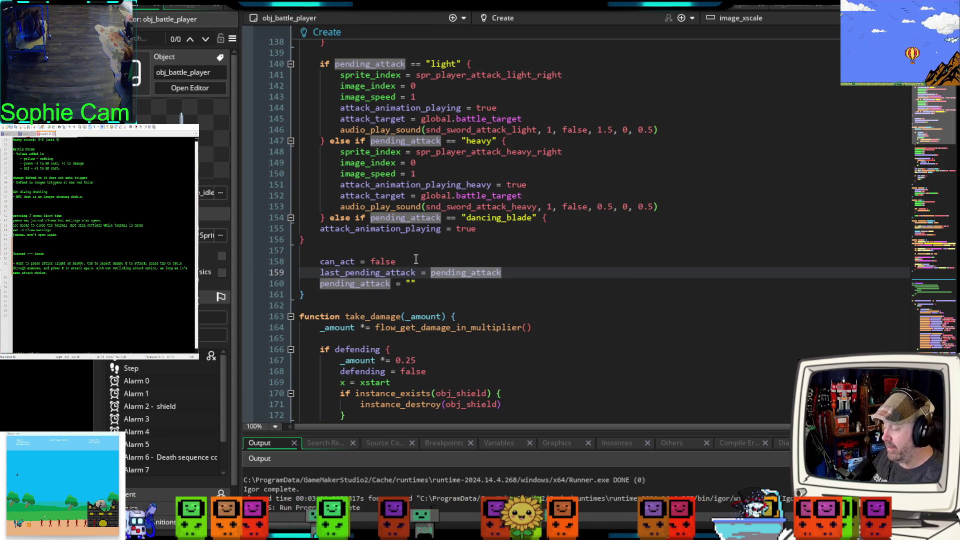
click(359, 305)
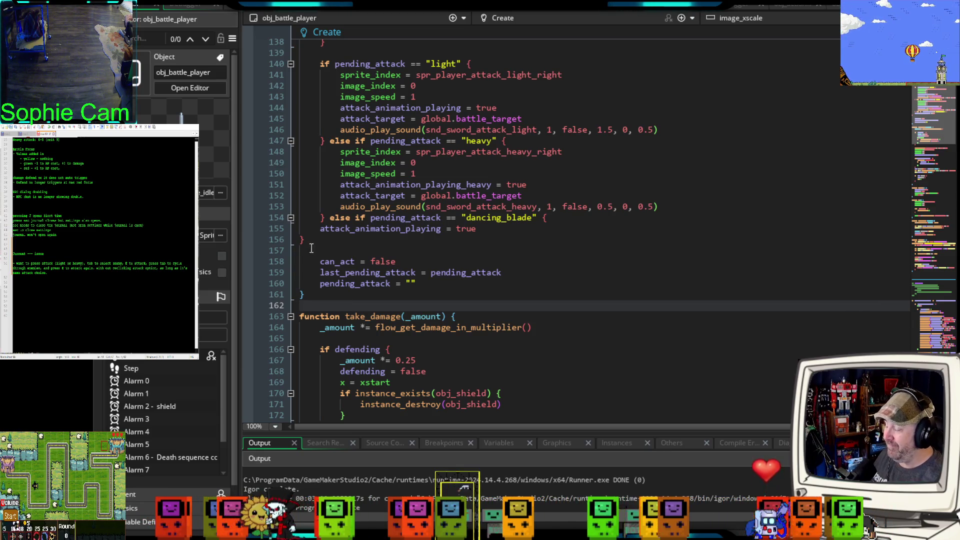
key(F6)
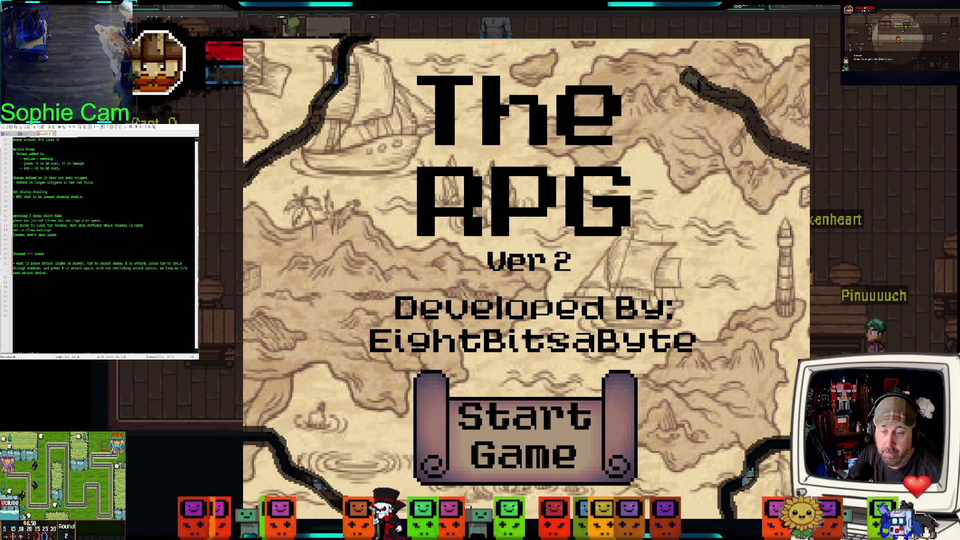
Step: Start a new game and walk the hero past the bar into the cellar
click(564, 445)
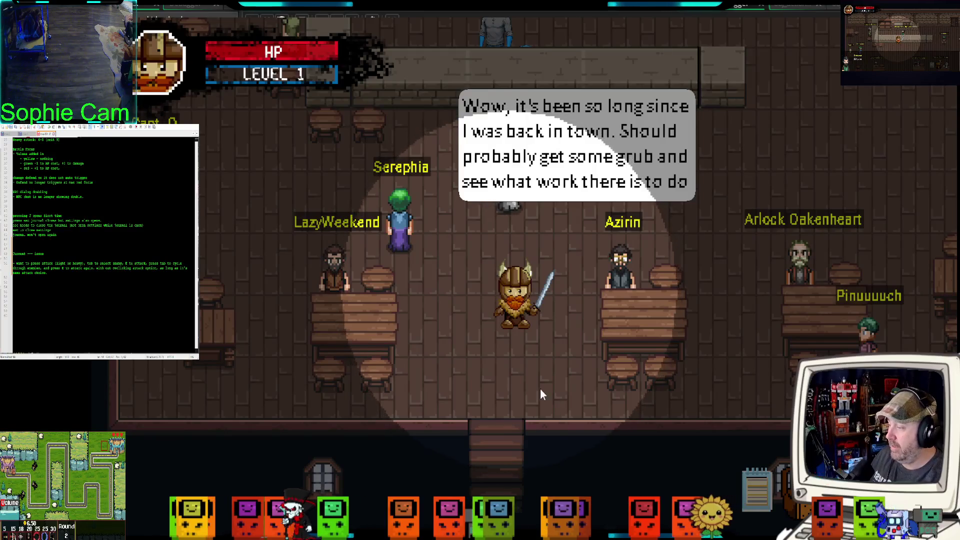
key(w)
key(d)
key(d)
key(w)
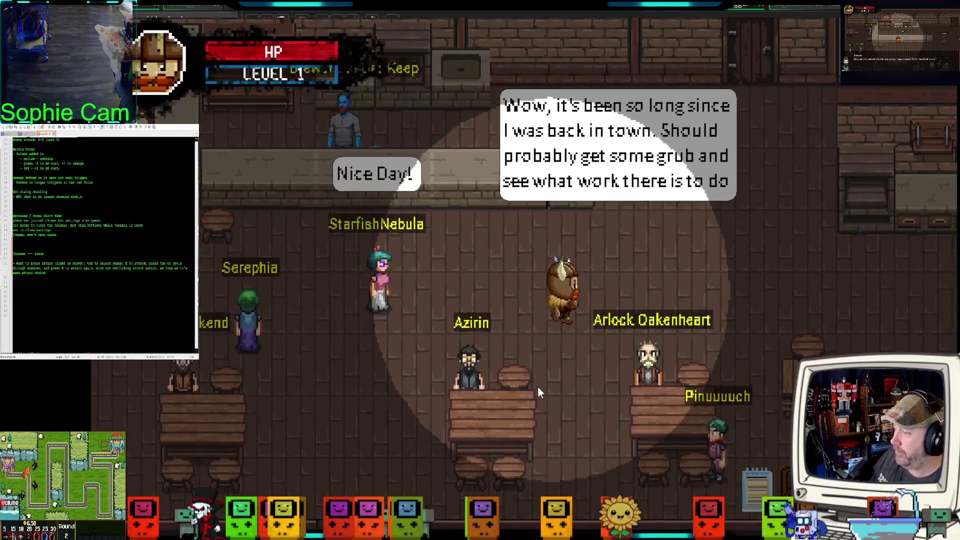
key(e)
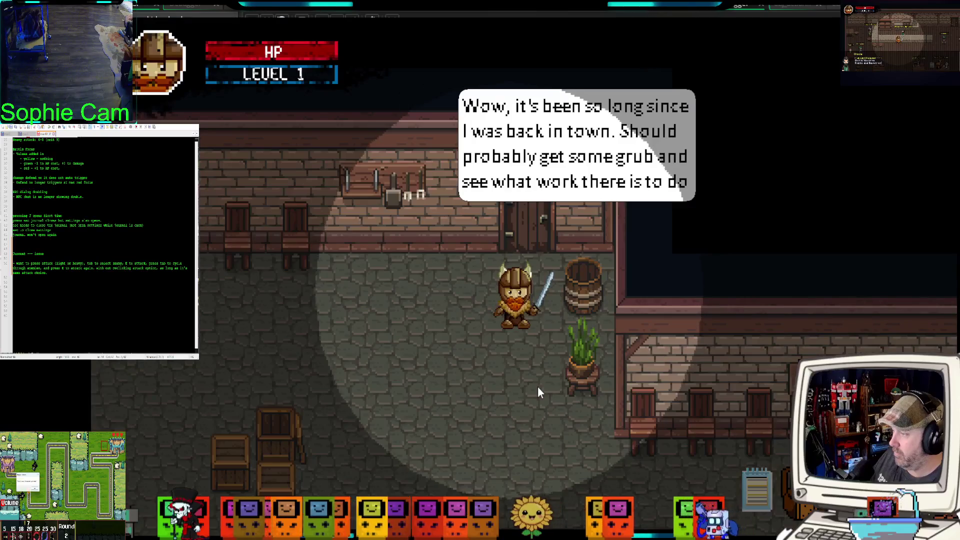
key(s)
key(s)
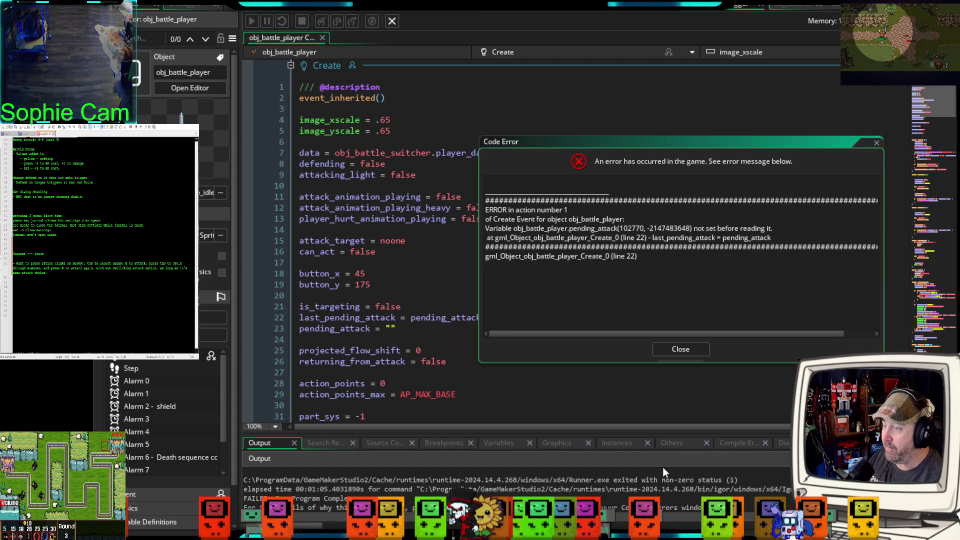
Step: Dismiss the error, move the line-22 last_pending_attack assignment below pending_attack = "", and rerun with F5
click(684, 352)
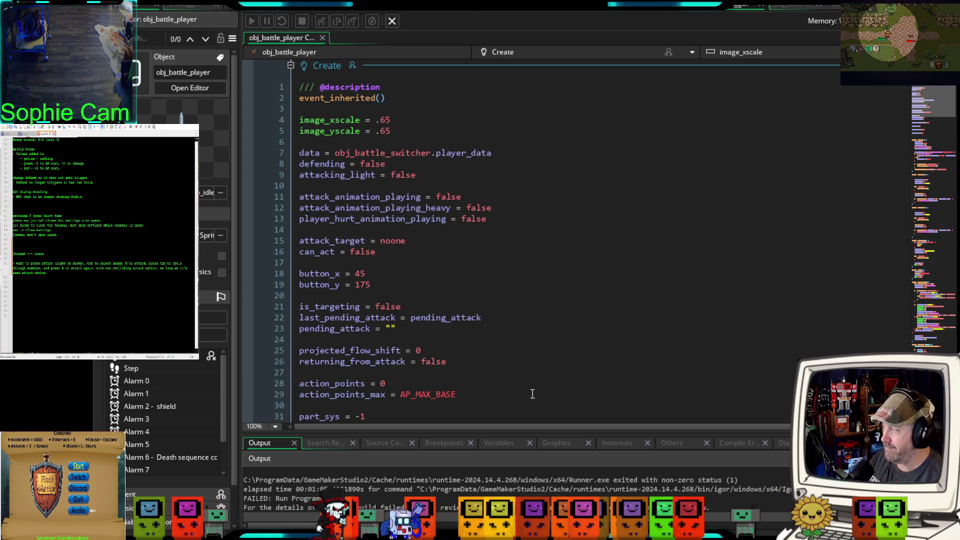
scroll(532, 394, down, 4)
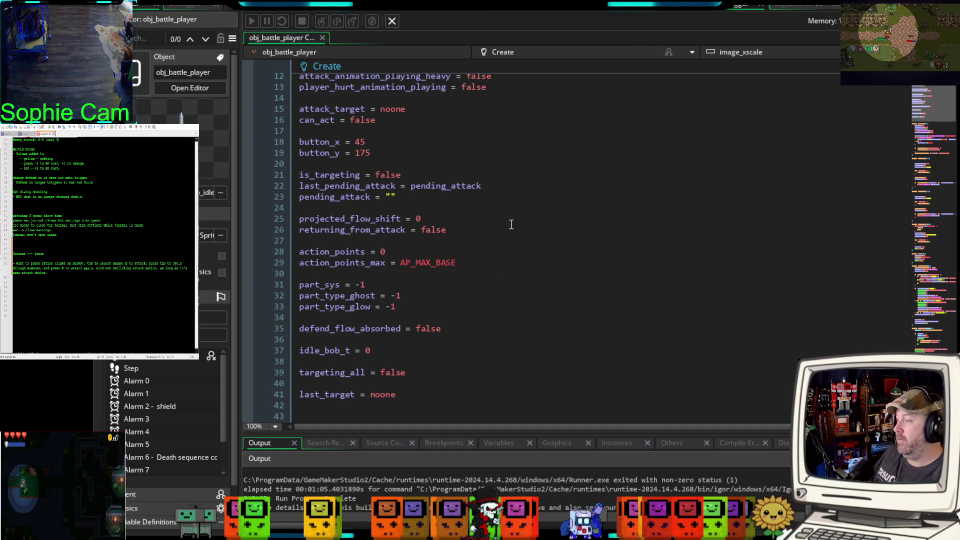
click(282, 187)
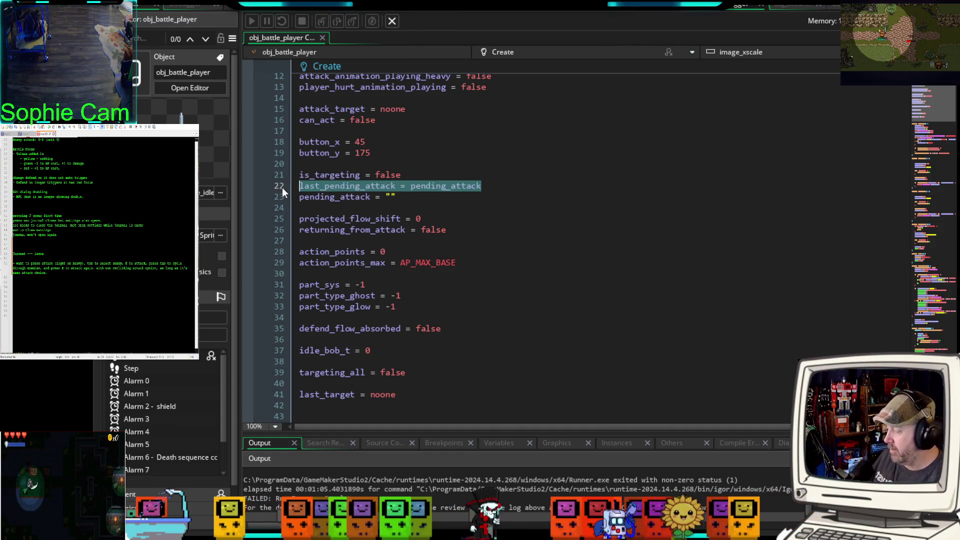
key(Delete)
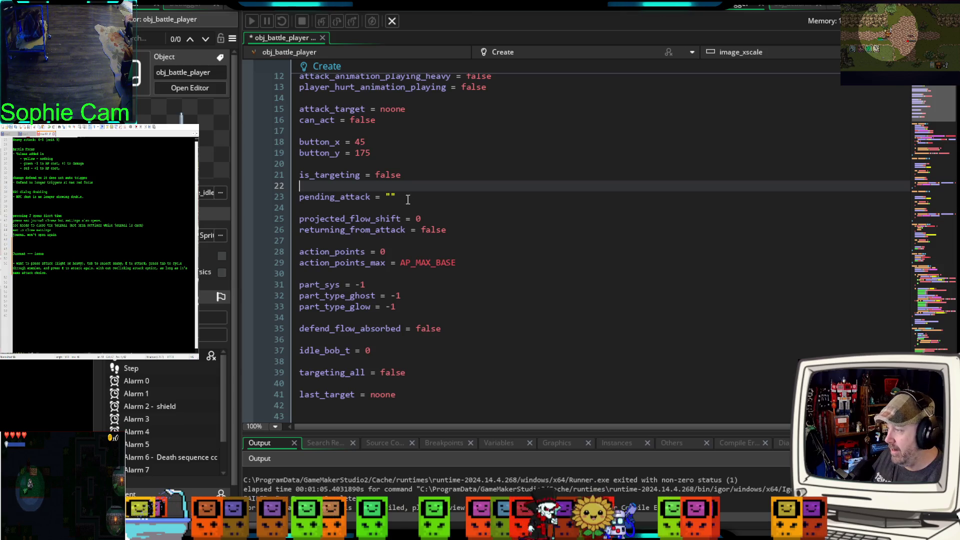
key(Delete)
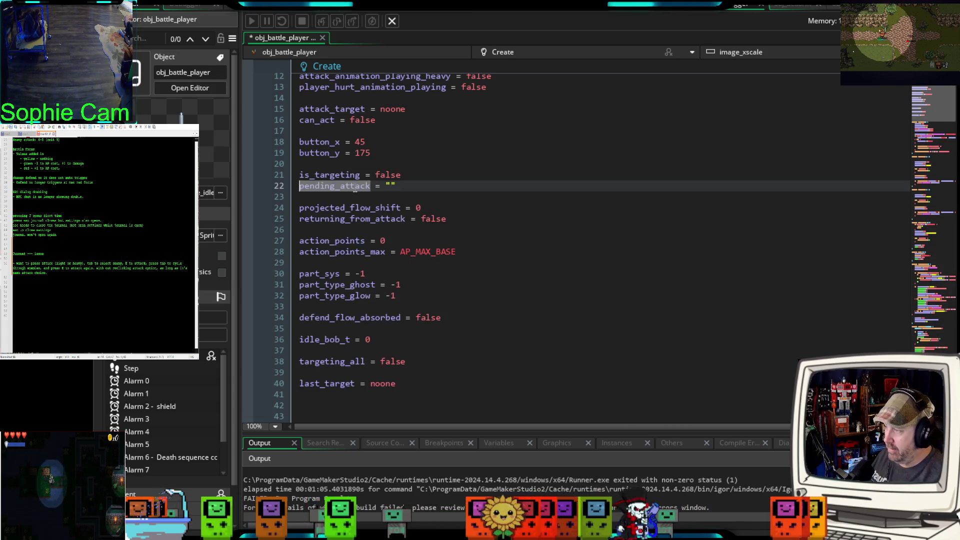
click(354, 198)
text(last_pending_attack = pending_attack)
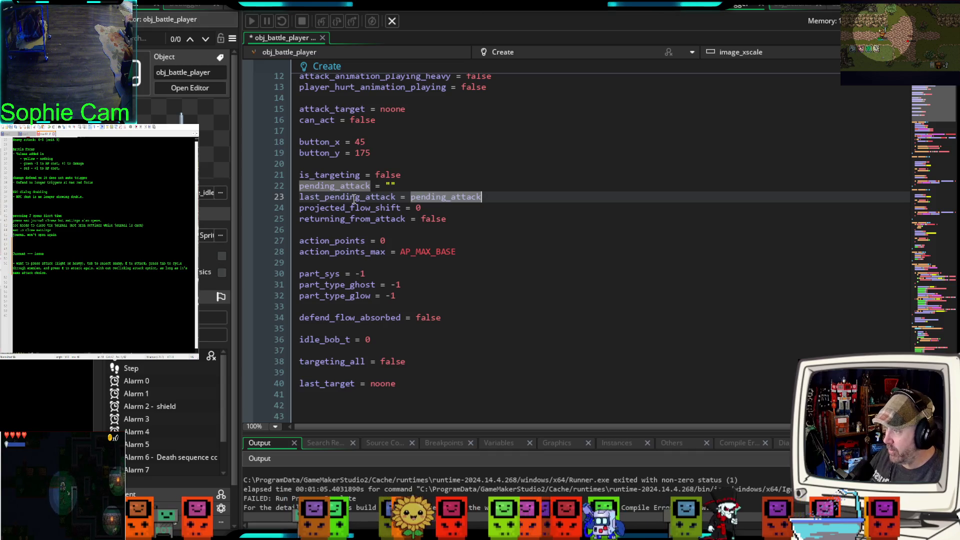
key(Return)
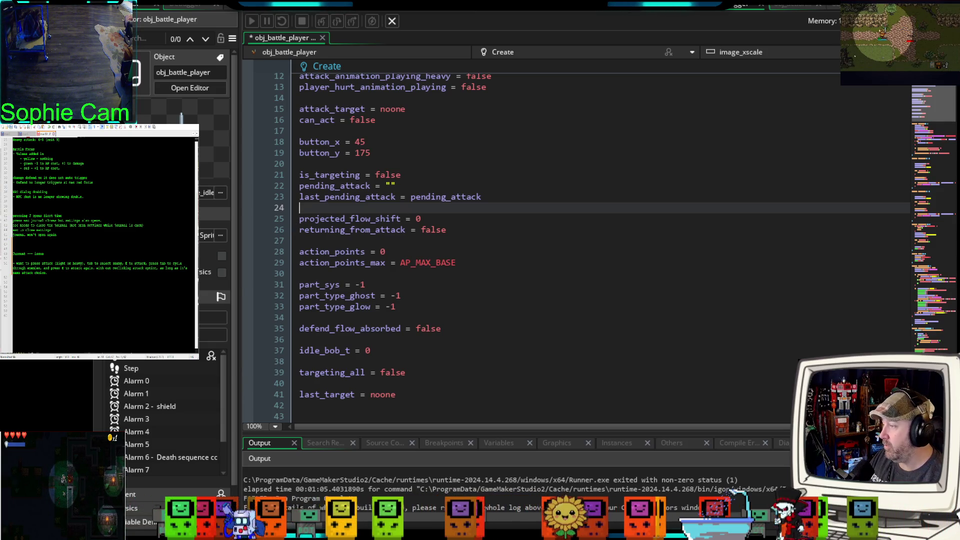
key(F5)
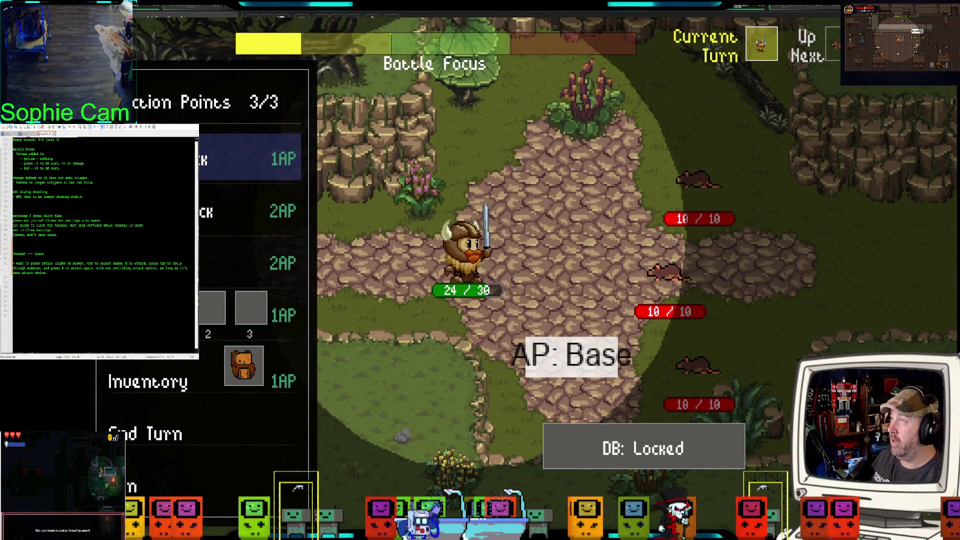
Step: Target the top rat and attack twice, leaving rats at 5/10 and 7/10 with 1/3 action points
key(Tab)
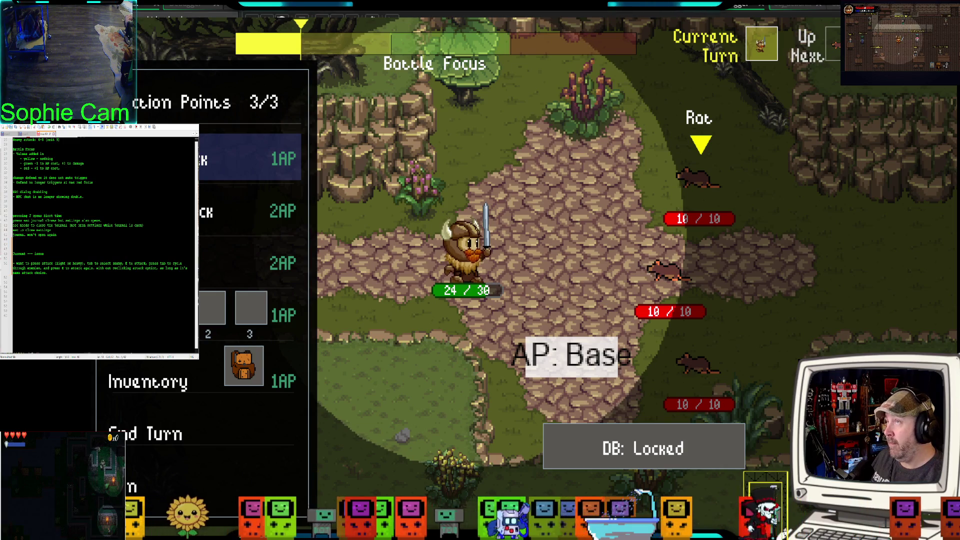
key(e)
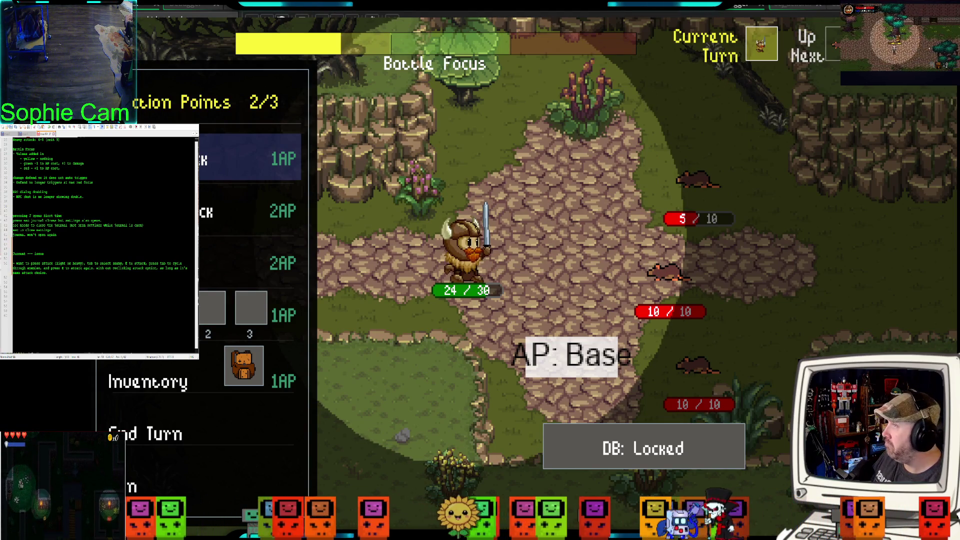
key(e)
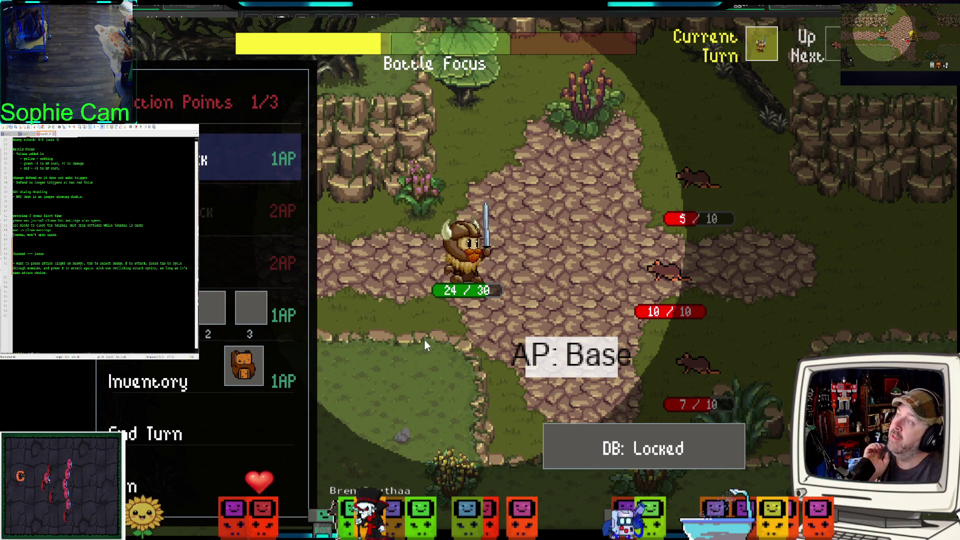
key(Down)
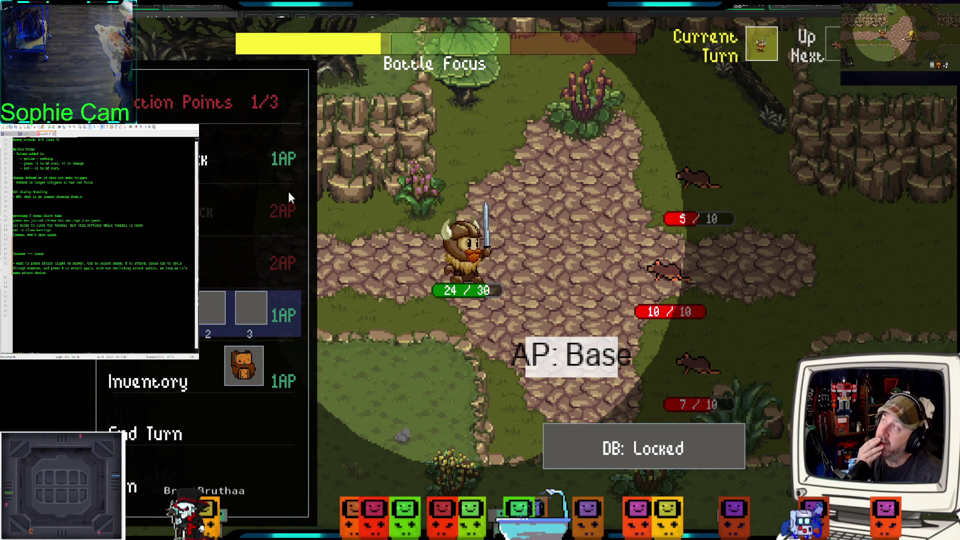
Step: Pick light attack, move through the battle menu, then close the game with Alt+F4
click(238, 170)
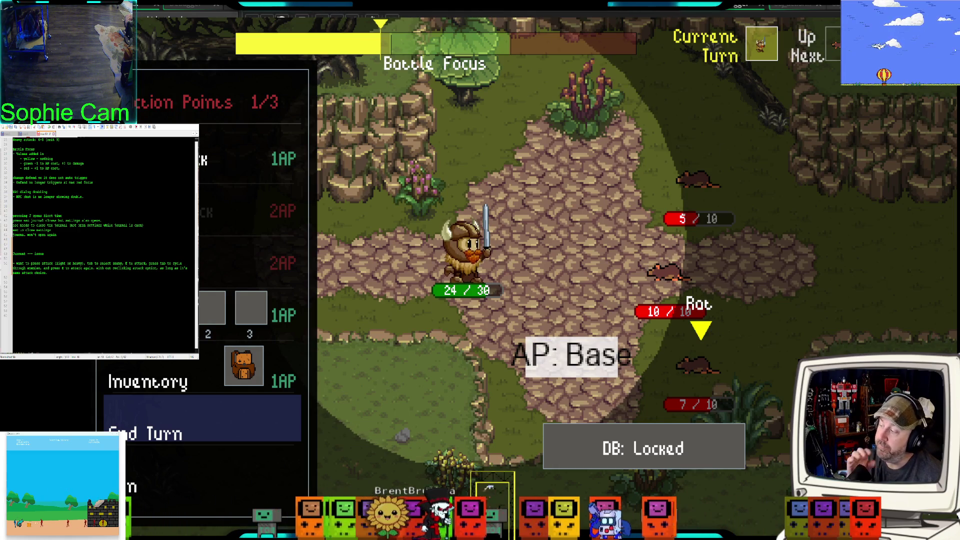
key(Up)
key(Up)
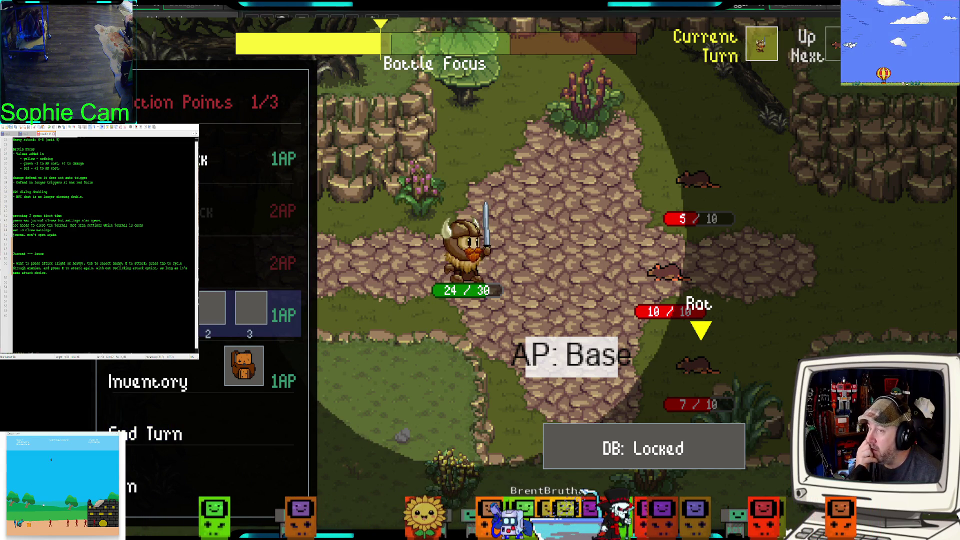
key(alt+F4)
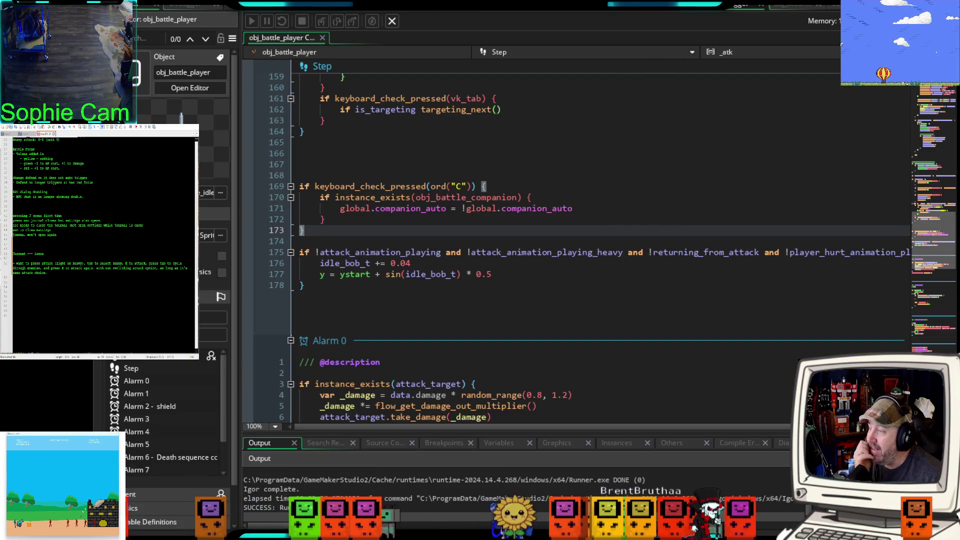
scroll(575, 245, up, 18)
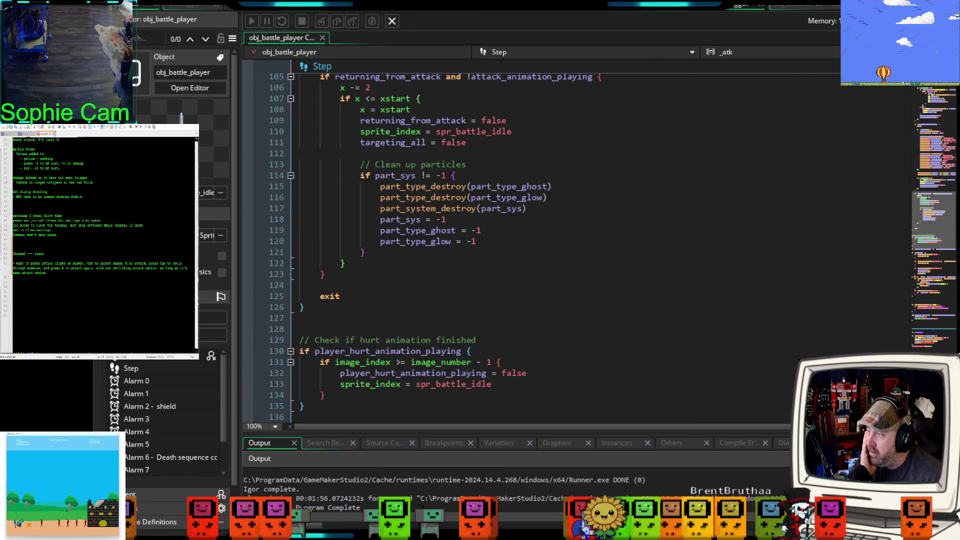
scroll(575, 245, down, 6)
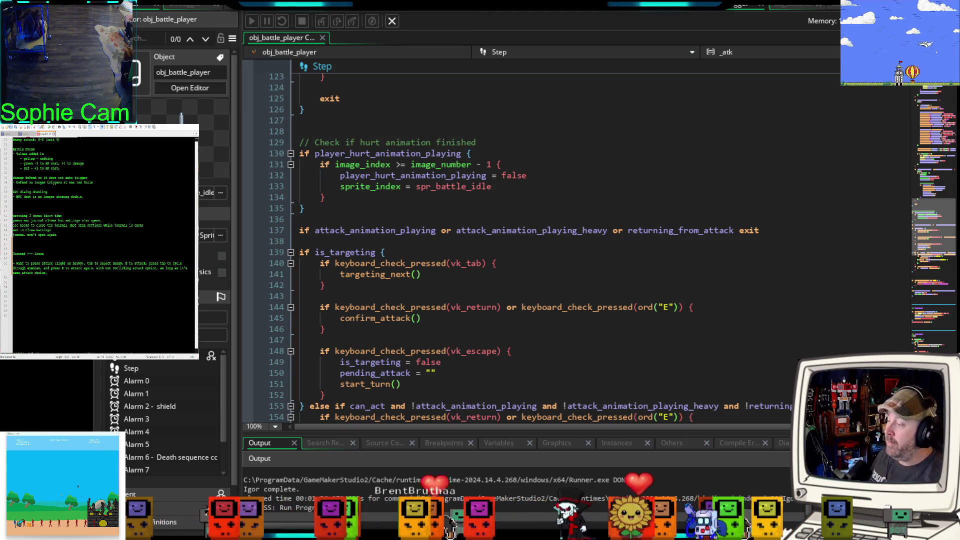
scroll(520, 245, down, 8)
scroll(520, 245, up, 2)
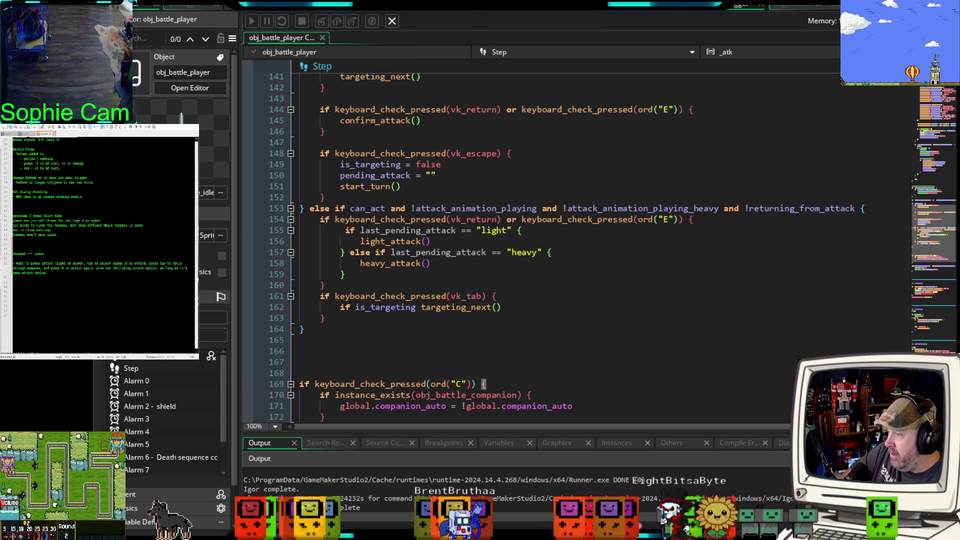
click(439, 242)
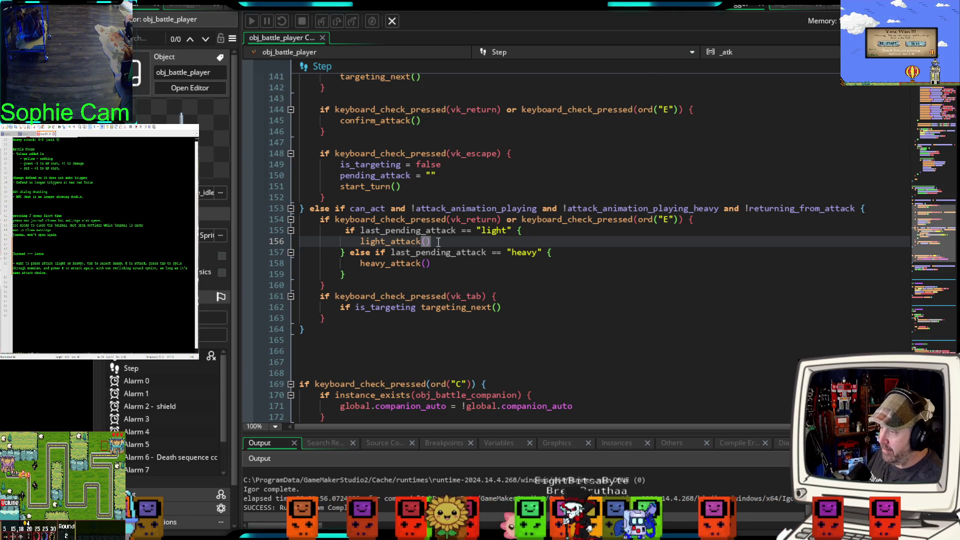
Step: Add a confirm_attack() call after both light_attack() and heavy_attack()
key(Return)
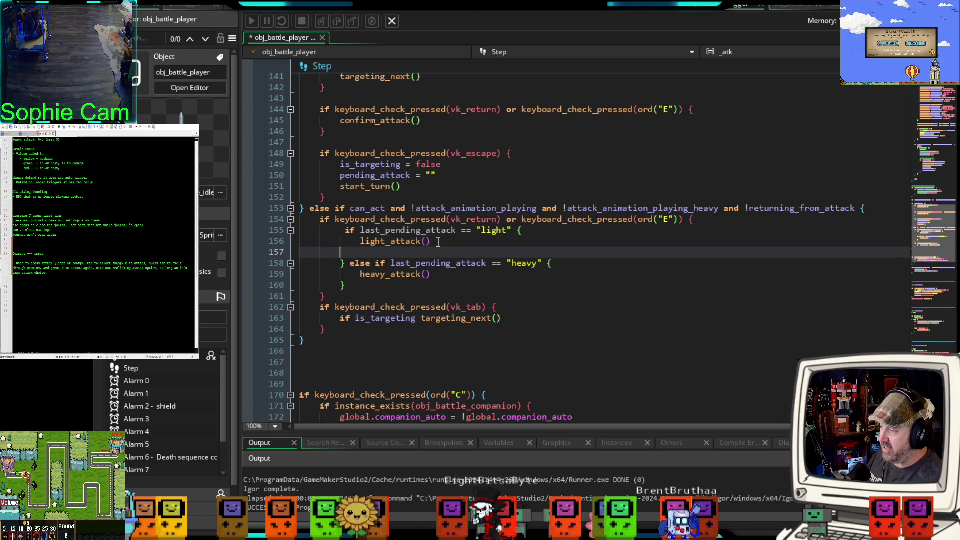
text(confi)
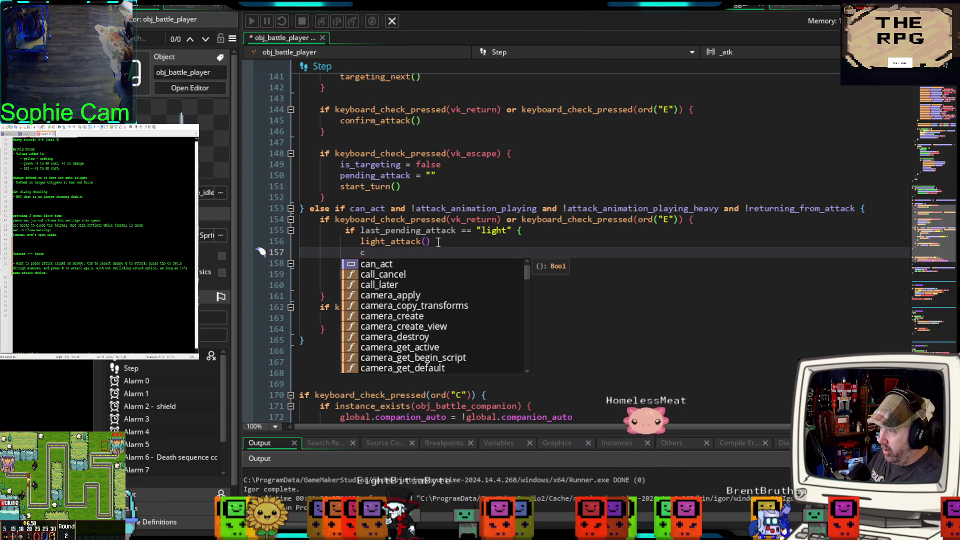
key(Return)
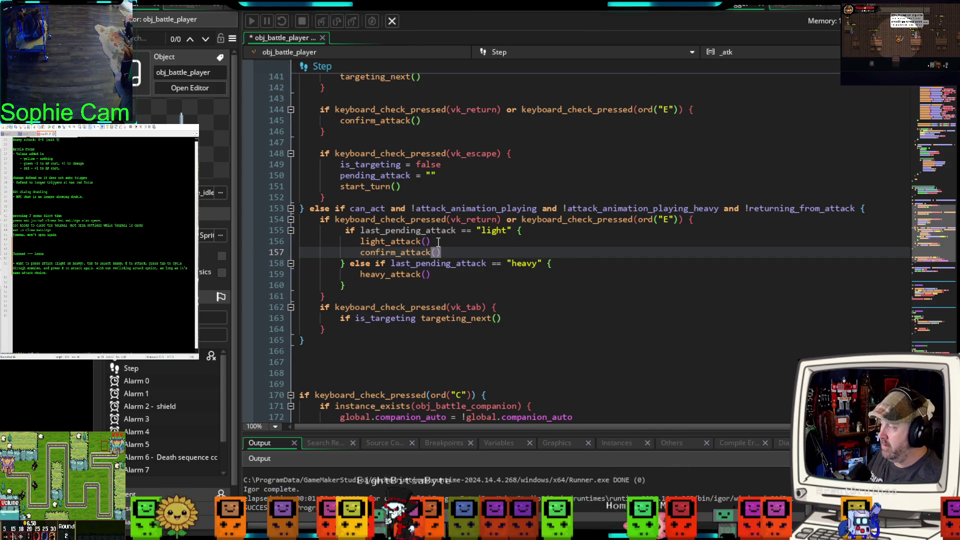
click(445, 275)
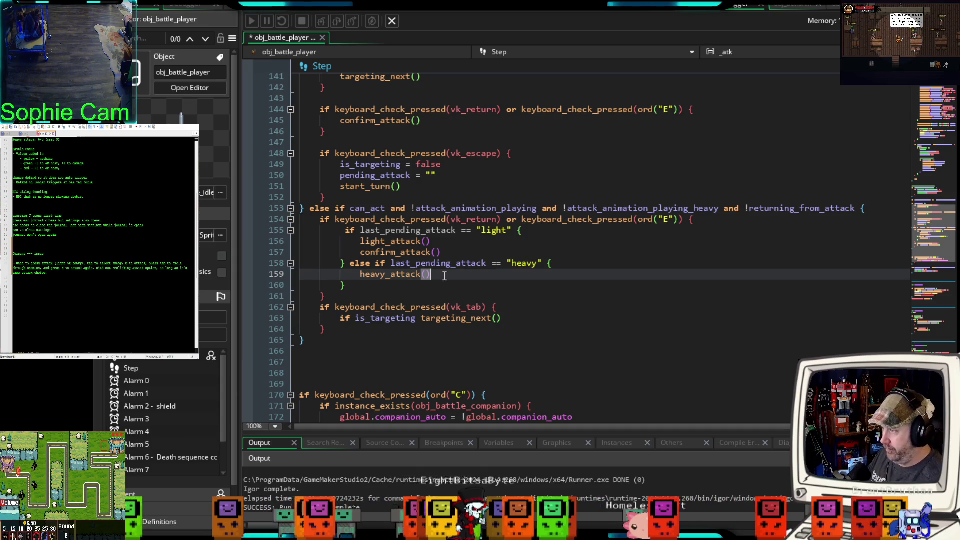
key(Return)
text(confirm)
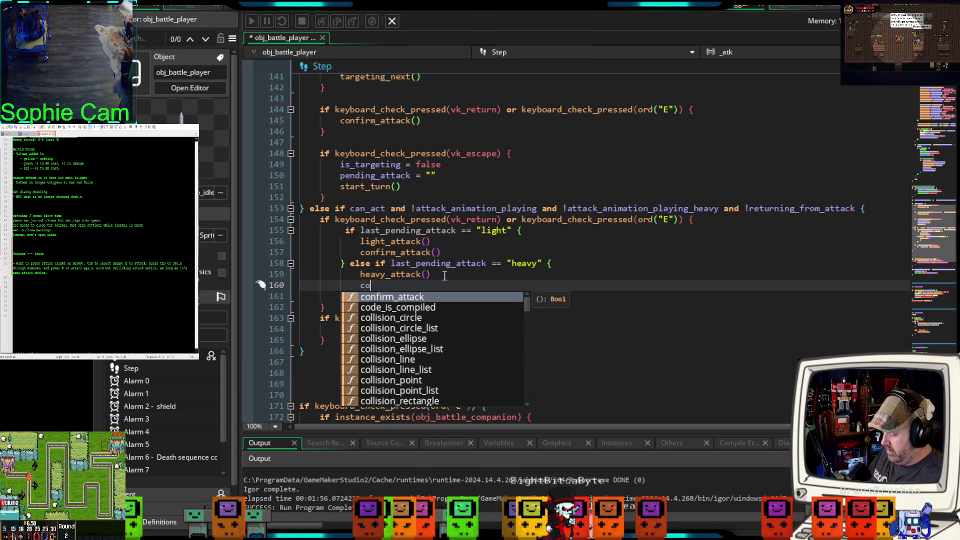
key(Return)
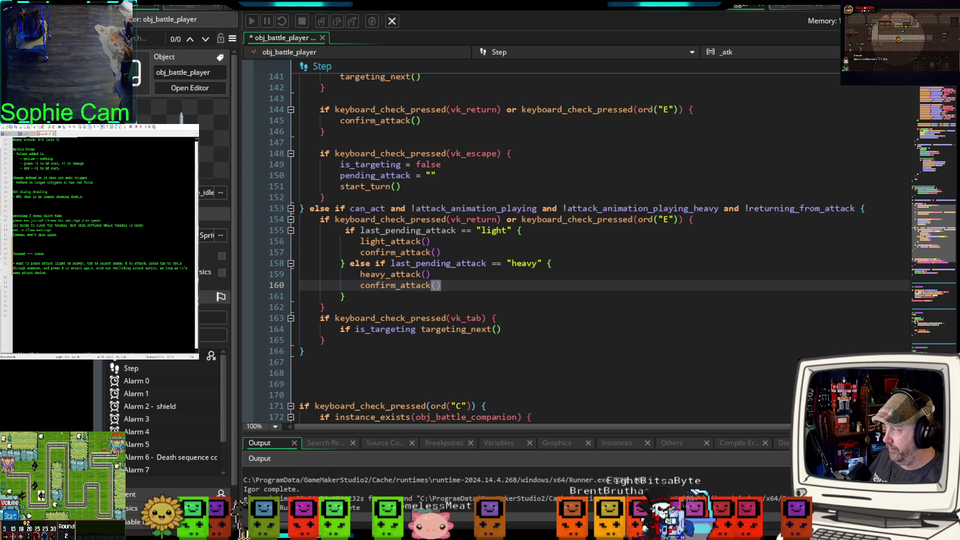
Step: Delete the targeting_next line from the Tab check, leaving the block empty
drag(525, 331, 303, 329)
key(BackSpace)
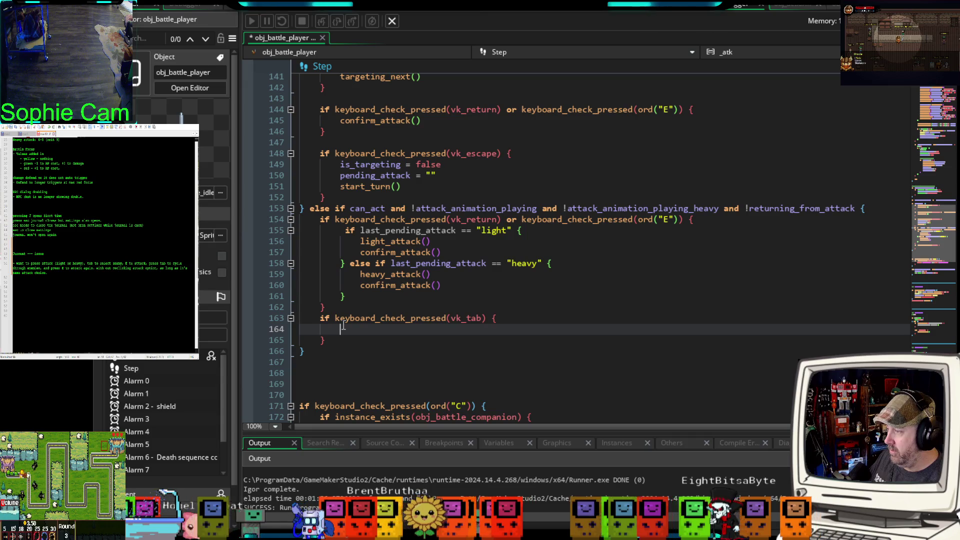
click(417, 230)
Step: In the Tab block, add the condition if last_pending_attack == "light" or last_pending_attack == "heavy"
click(506, 241)
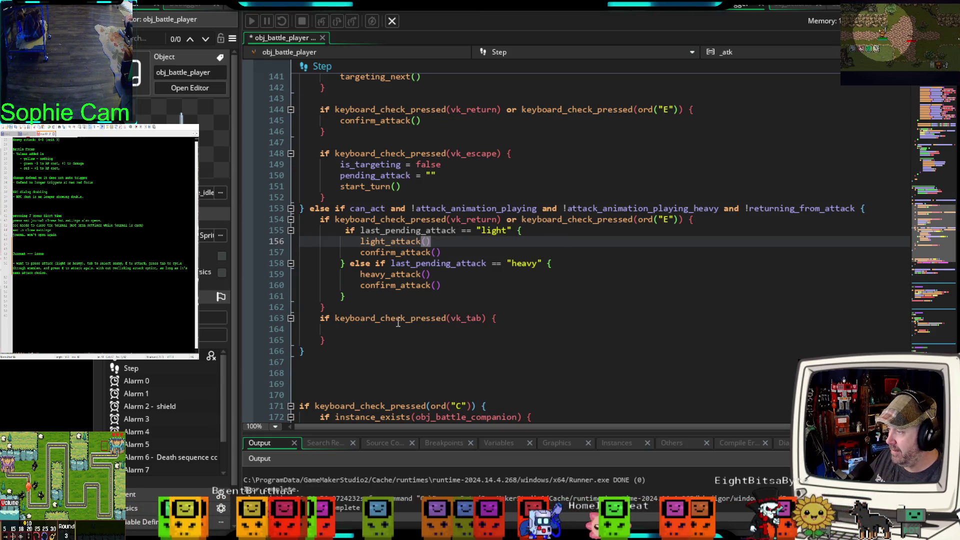
click(371, 330)
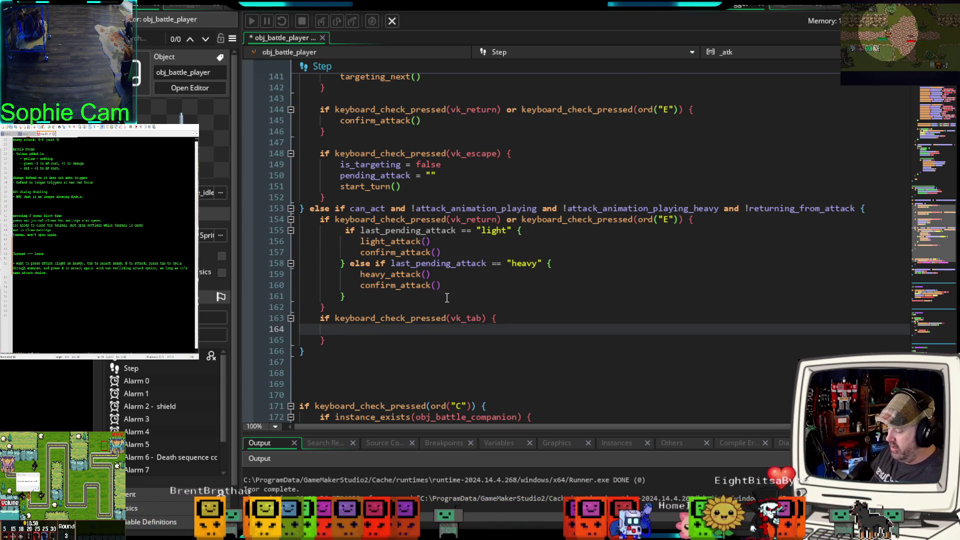
text(if )
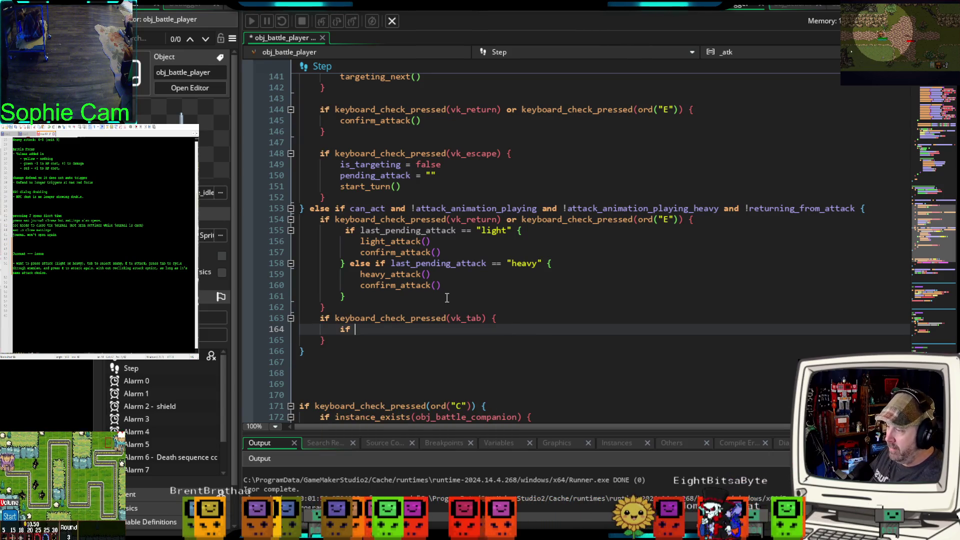
text(last _)
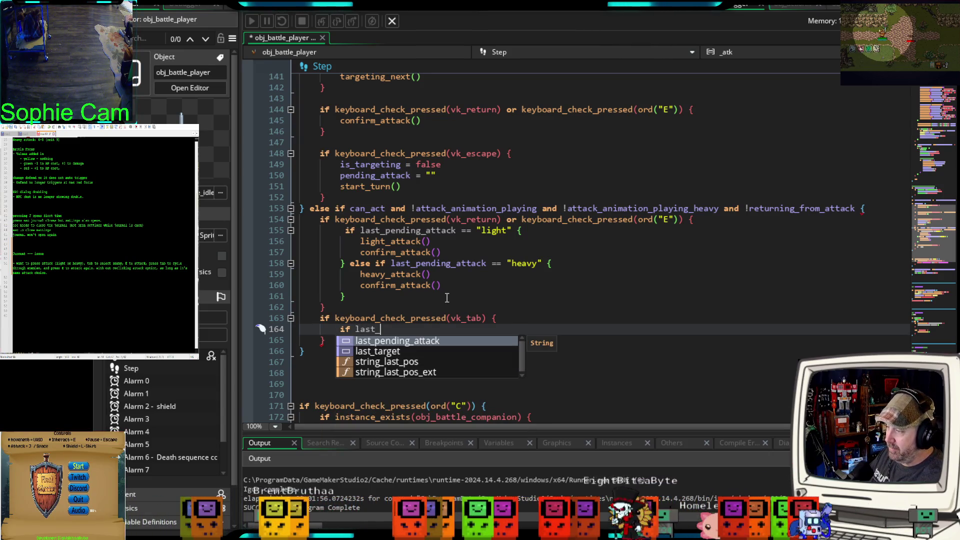
key(Return)
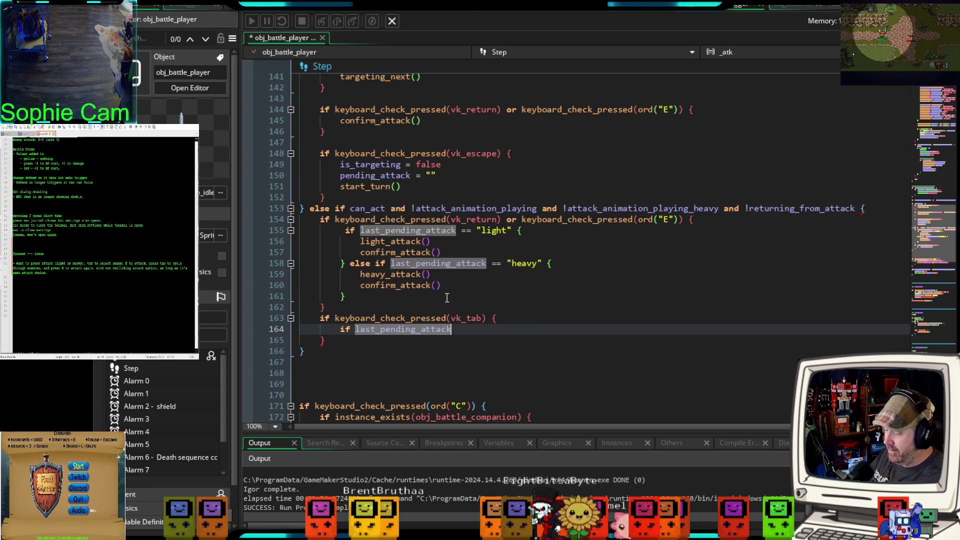
text(== "light")
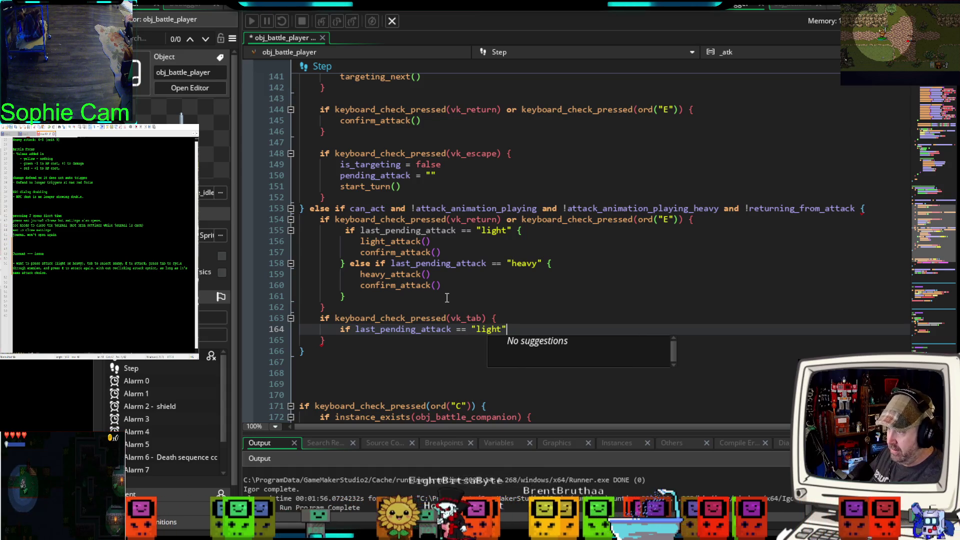
text( or )
text(last)
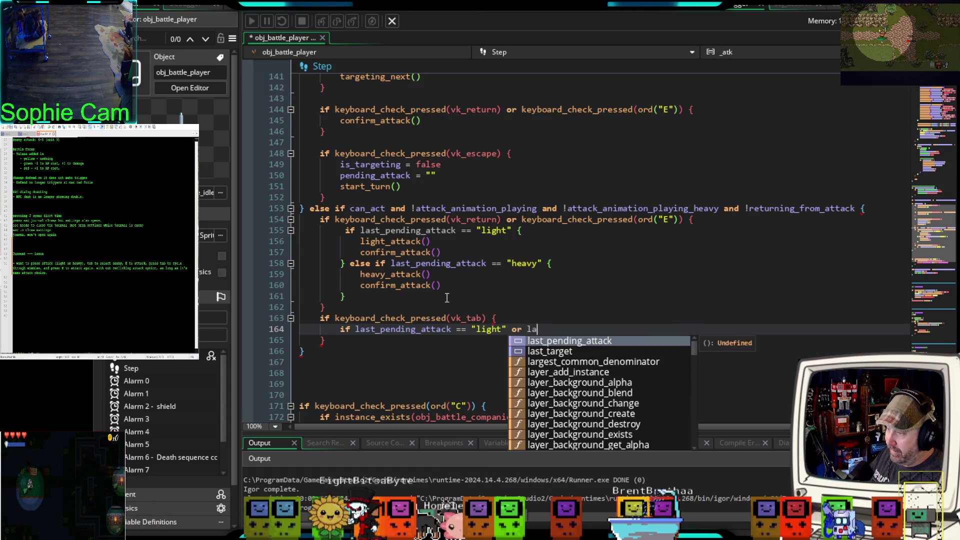
key(Return)
text(== "lig)
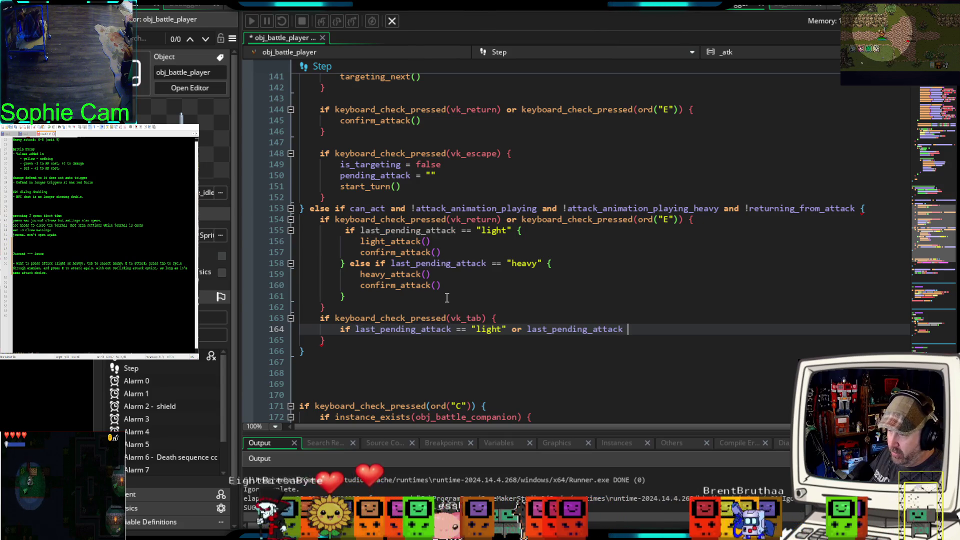
text(h)
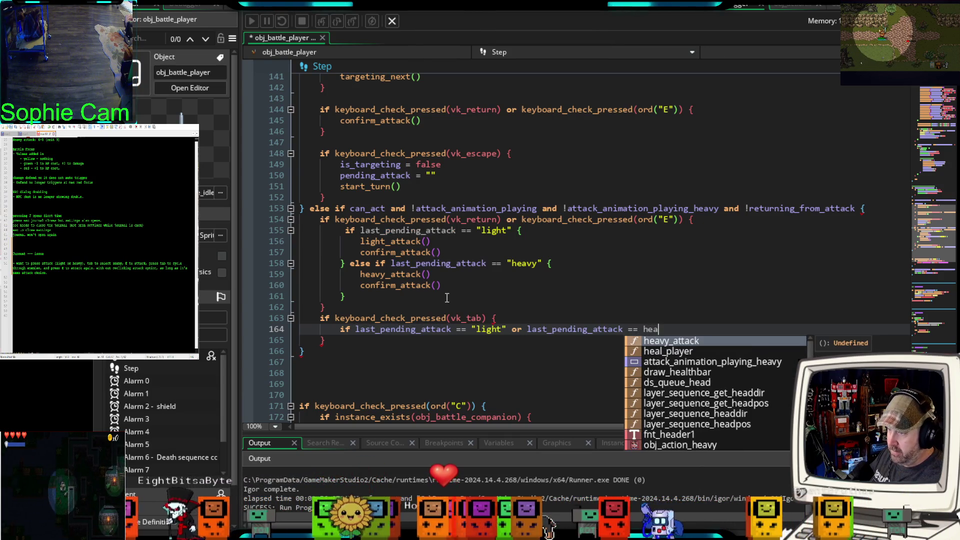
key(BackSpace)
text("hevy)
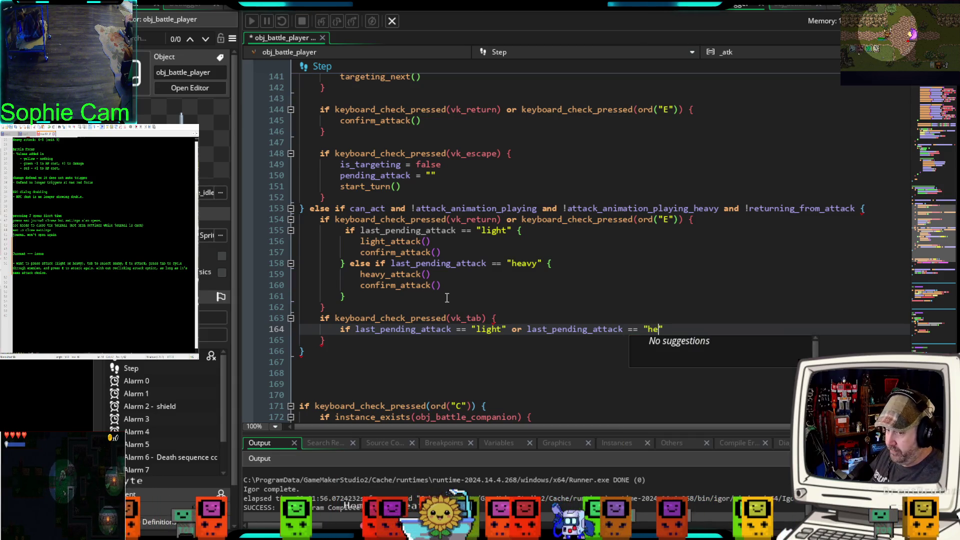
key(BackSpace)
key(BackSpace)
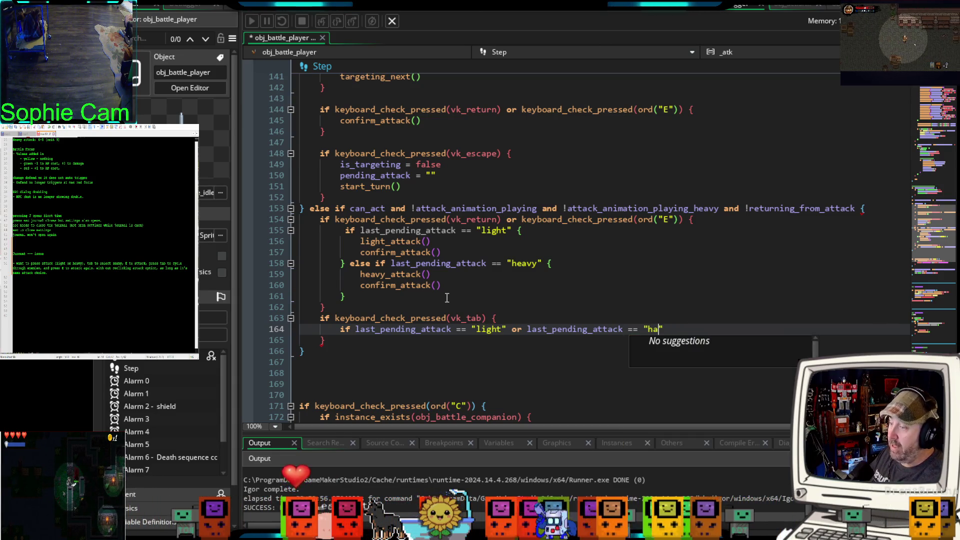
text(eavy)
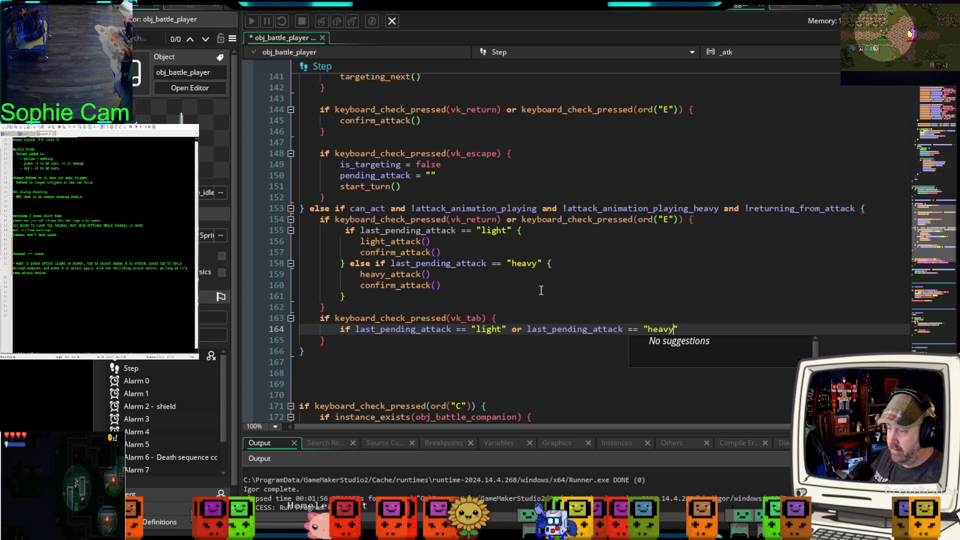
Step: Open a body for the light/heavy condition and align its closing brace
click(694, 326)
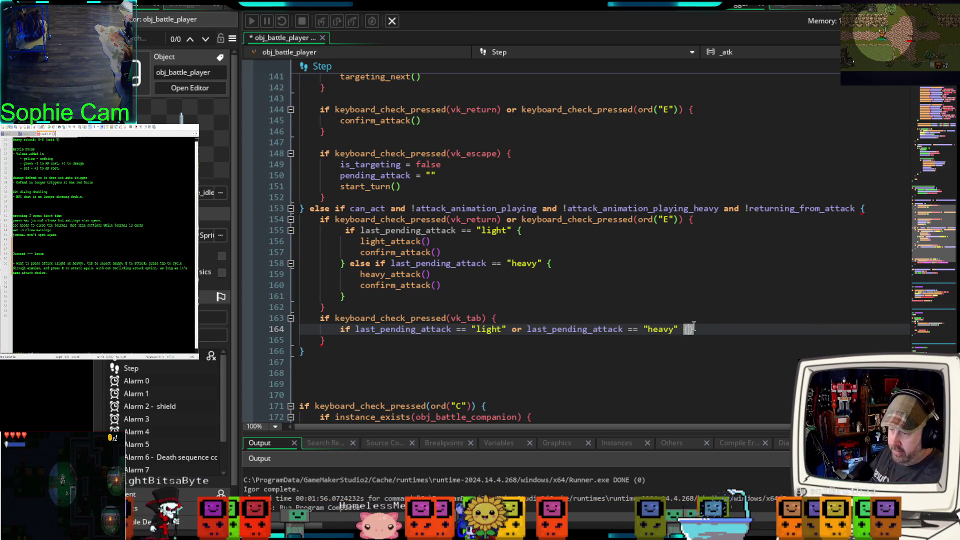
key(Return)
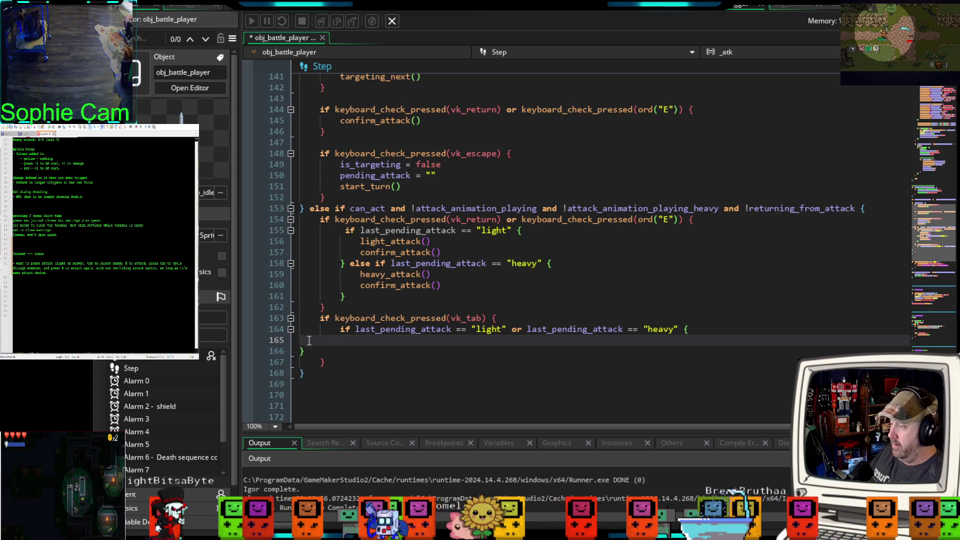
click(300, 351)
key(Tab)
key(Tab)
key(Up)
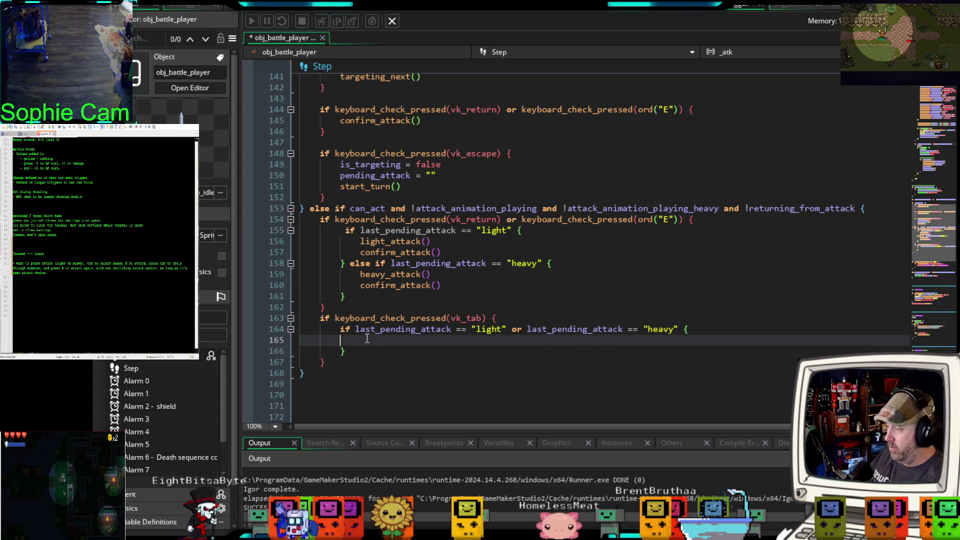
key(Tab)
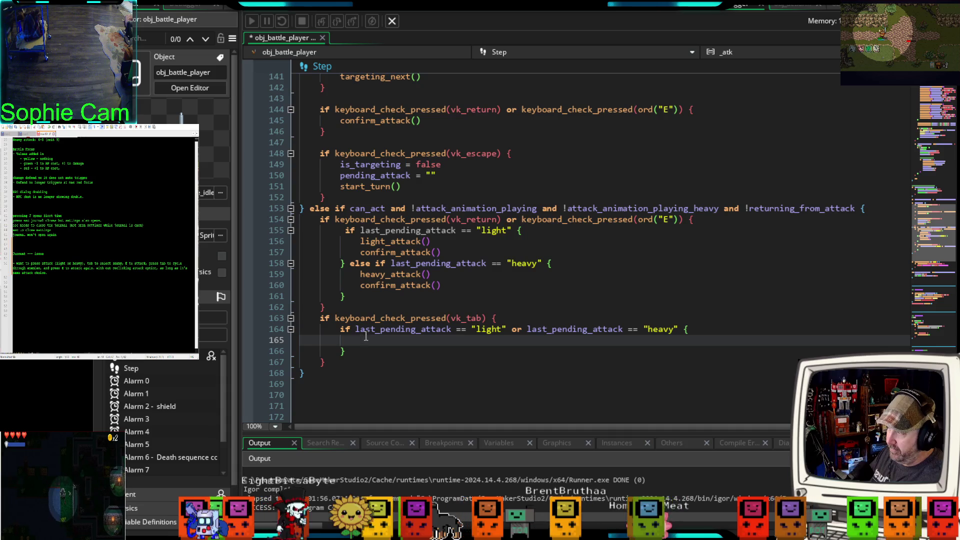
Step: Nest an if !is_targeting block and begin a last_pending_attack condition inside it
text(if !)
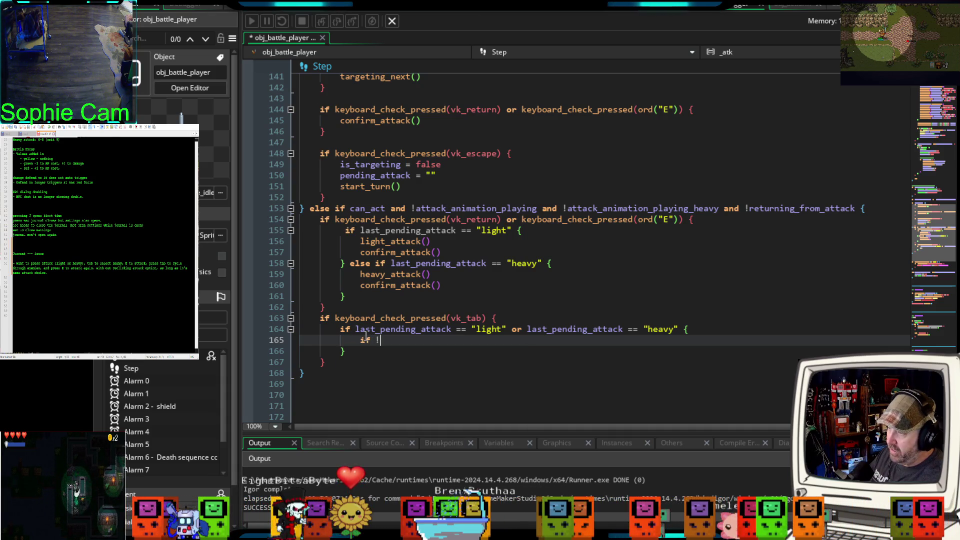
text(is)
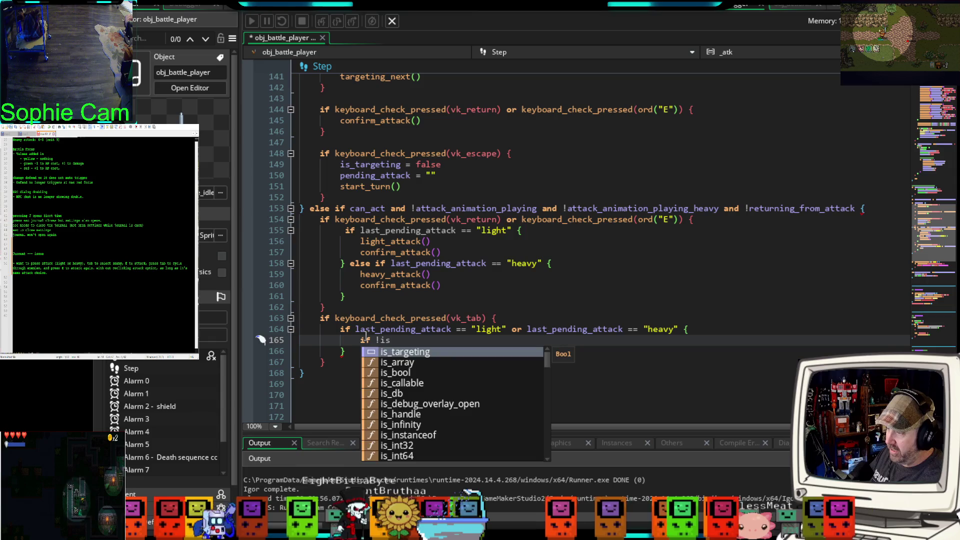
key(Return)
text({)
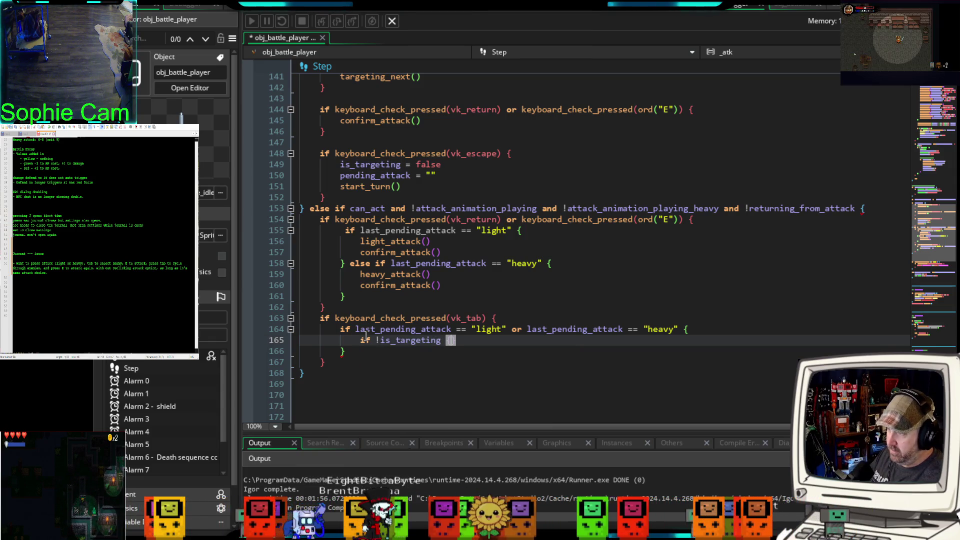
key(Return)
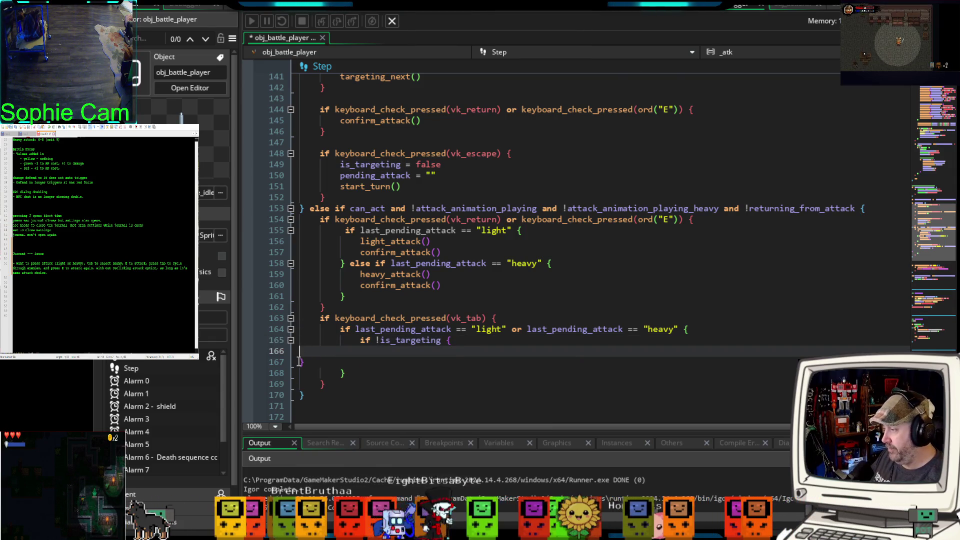
key(Down)
key(Tab)
key(Tab)
key(Tab)
click(373, 349)
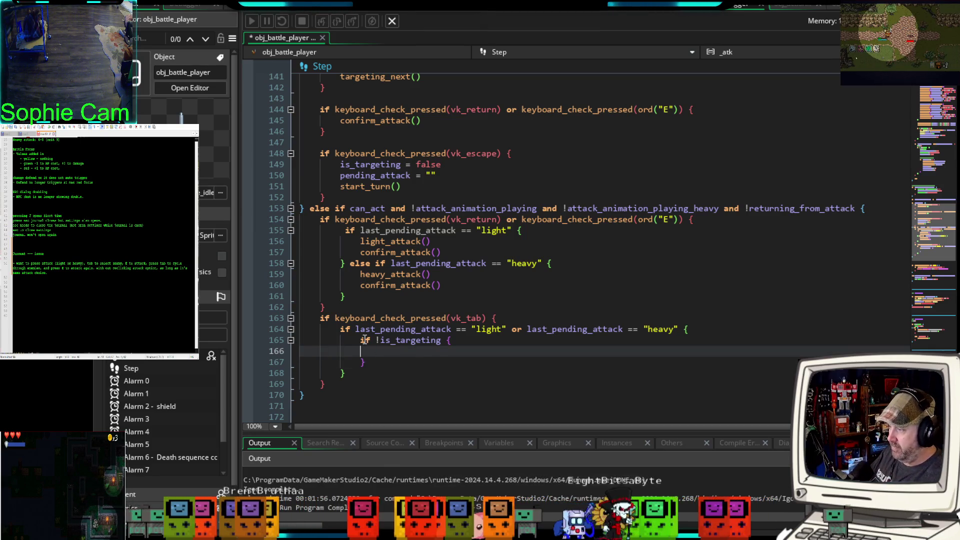
key(Tab)
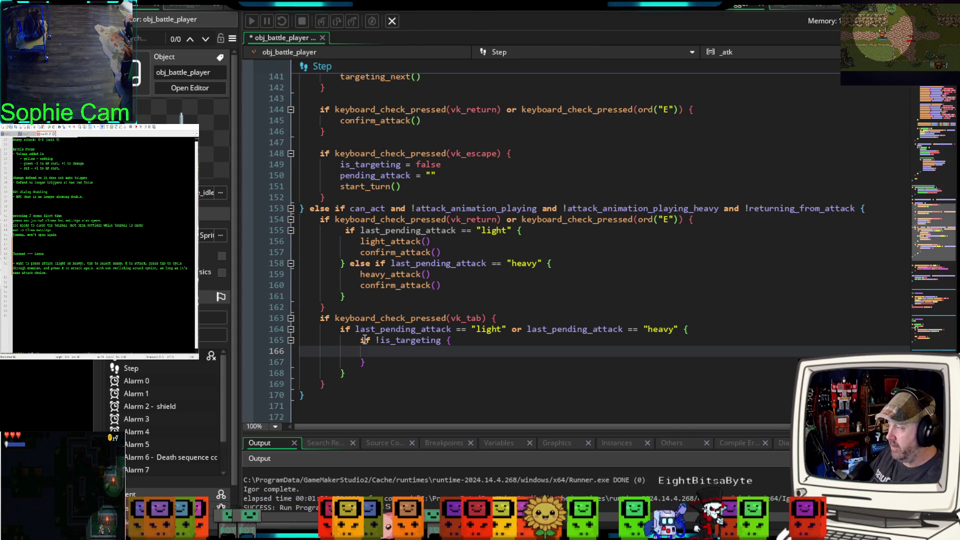
text(if last)
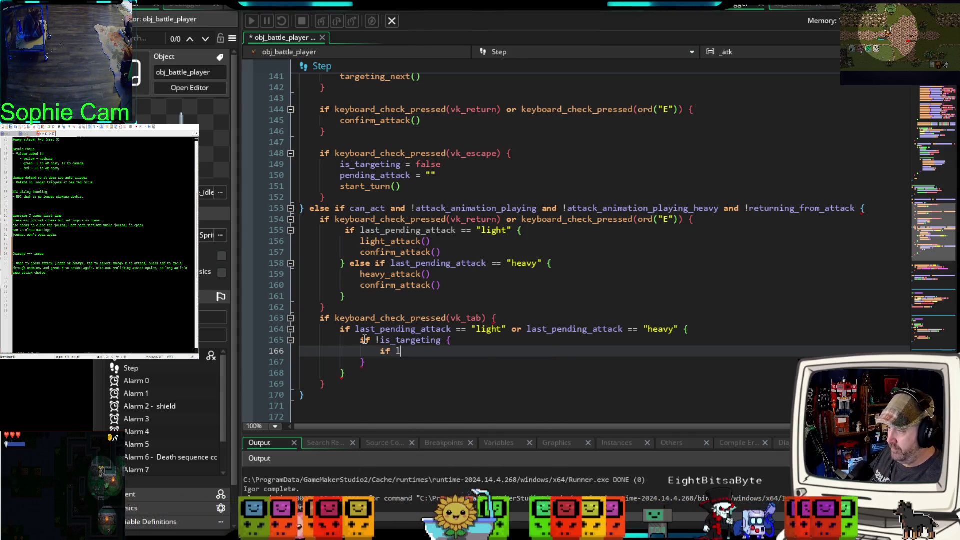
key(Return)
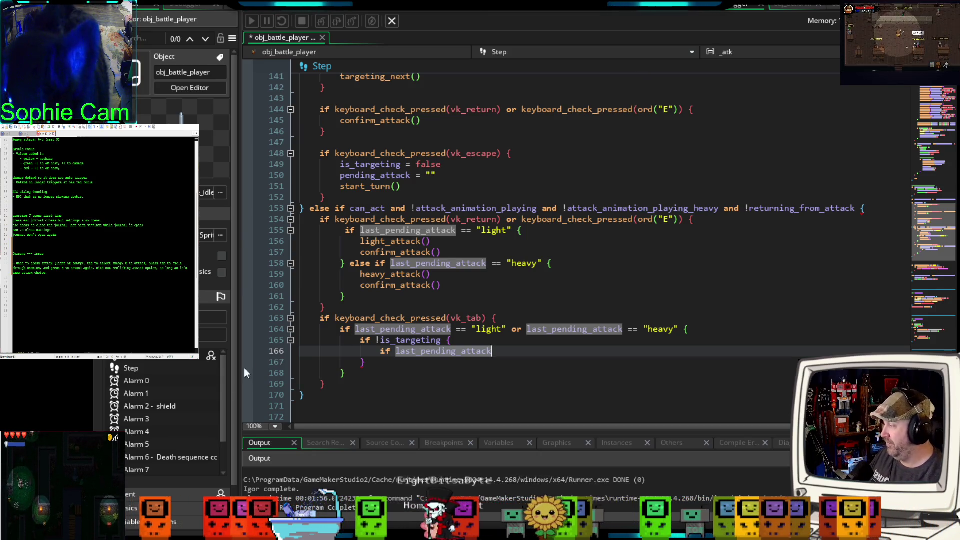
Step: Finish line 166 as if last_pending_attack == "light" light_attack(){ with an indented closing brace below
text( = )
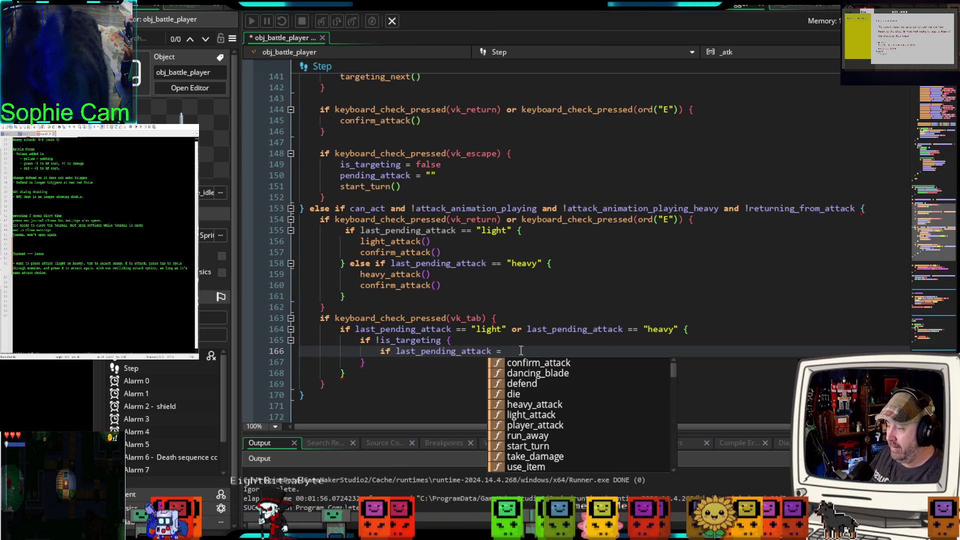
text(= ")
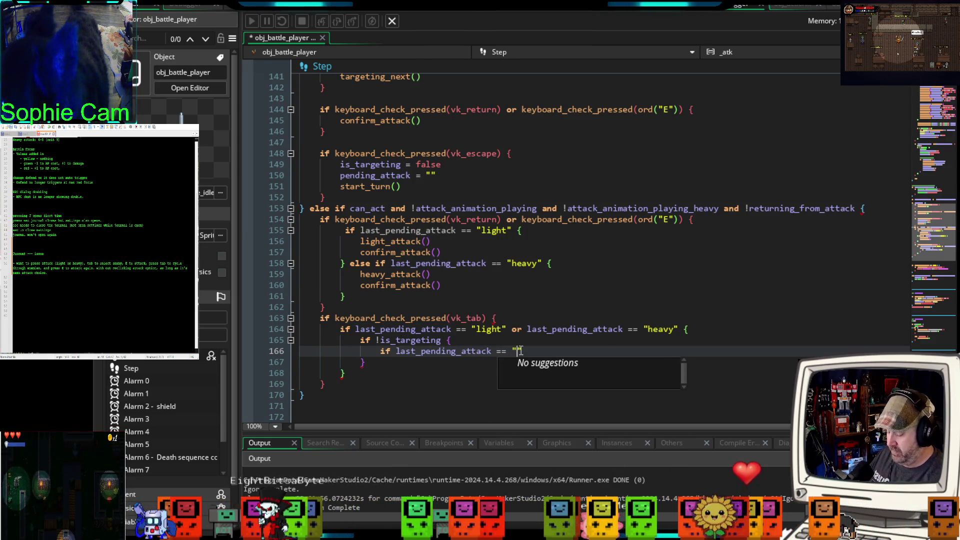
text(light)
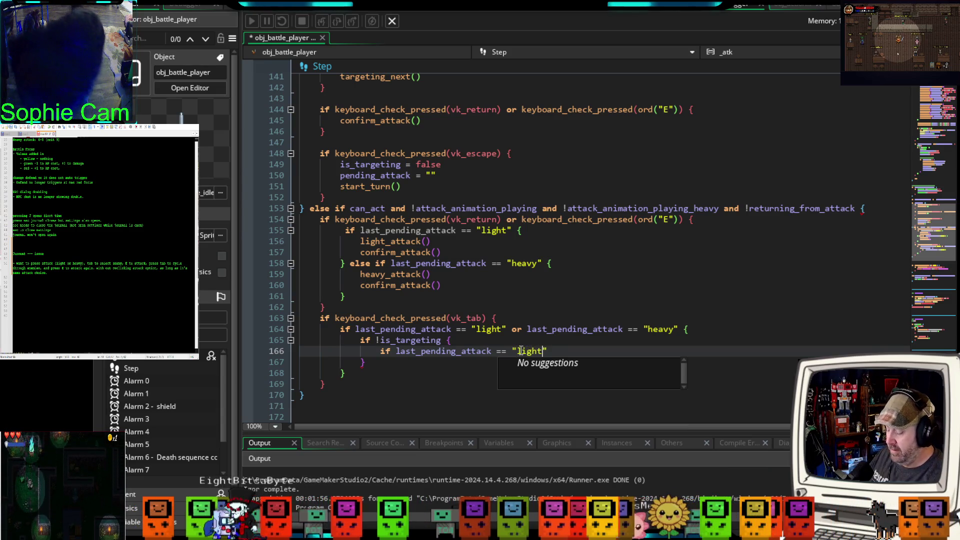
text(" l)
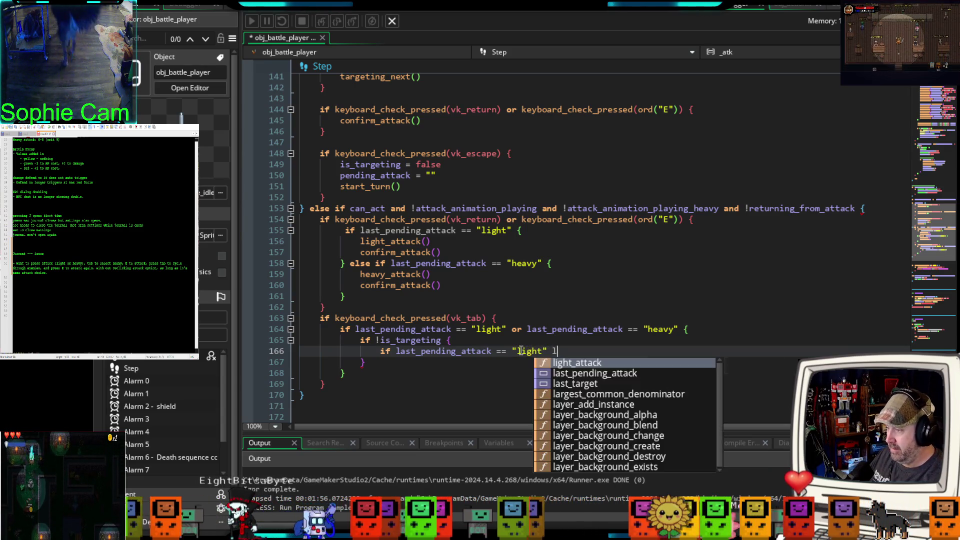
text(ight)
key(Return)
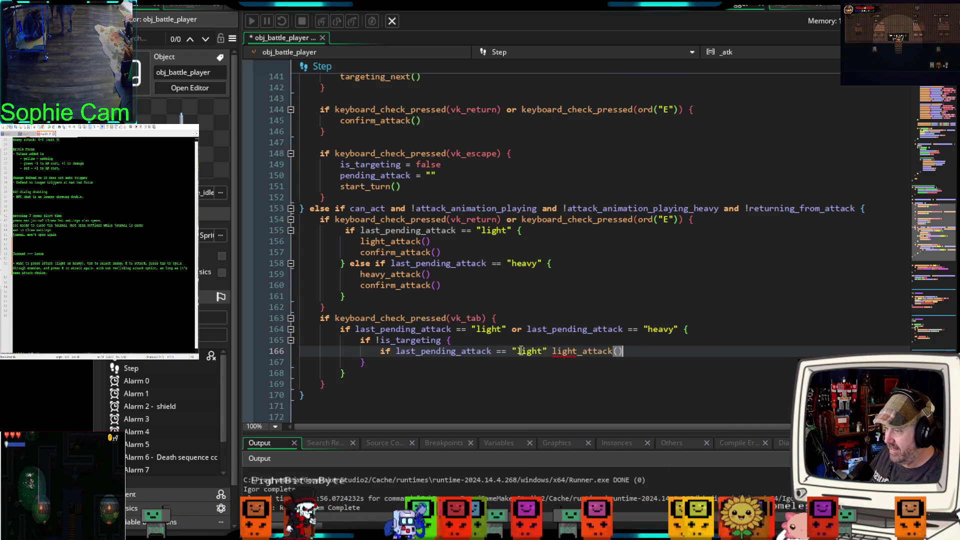
key(Return)
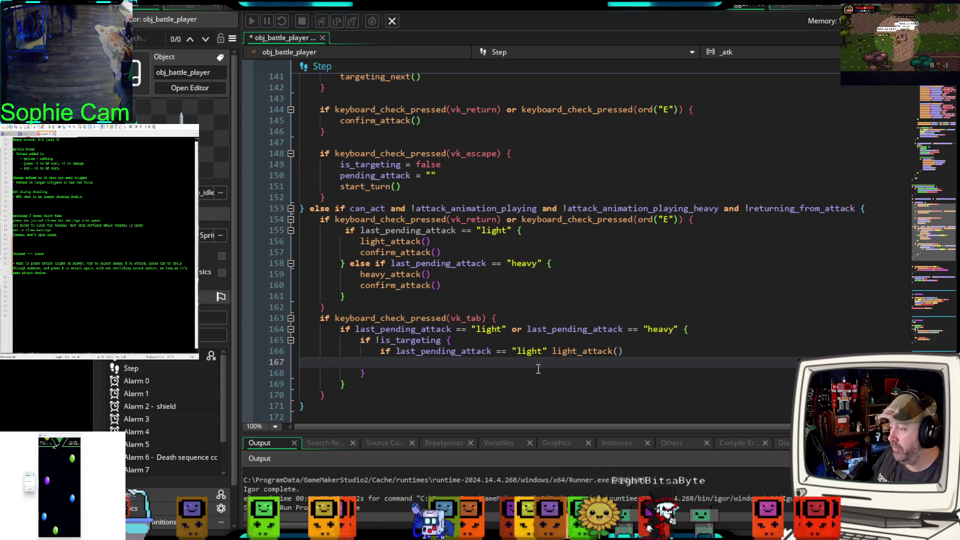
click(634, 352)
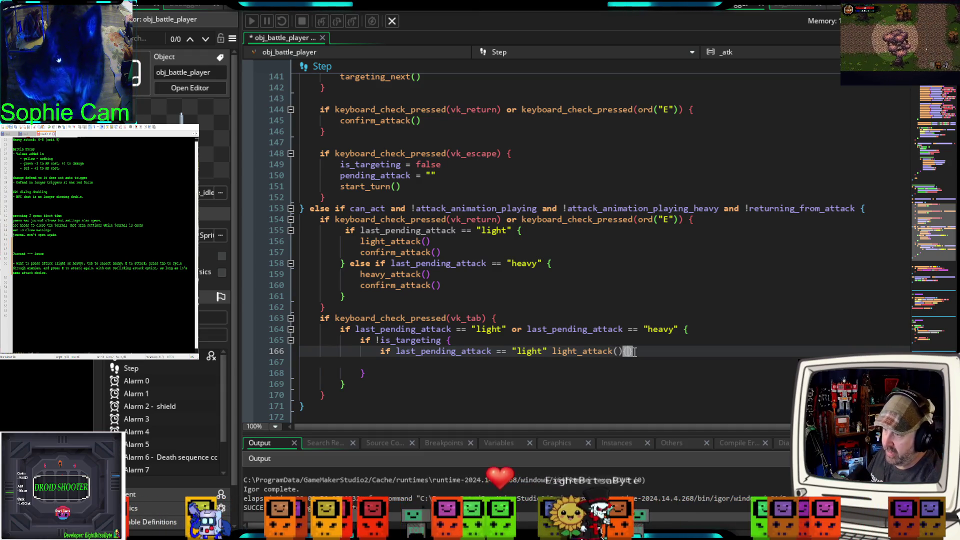
key(Return)
key(Return)
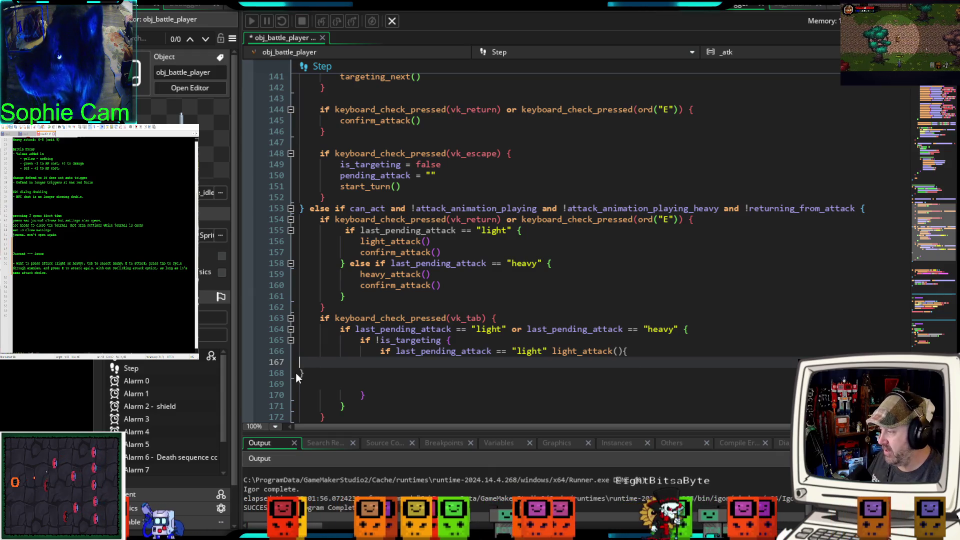
click(301, 362)
key(BackSpace)
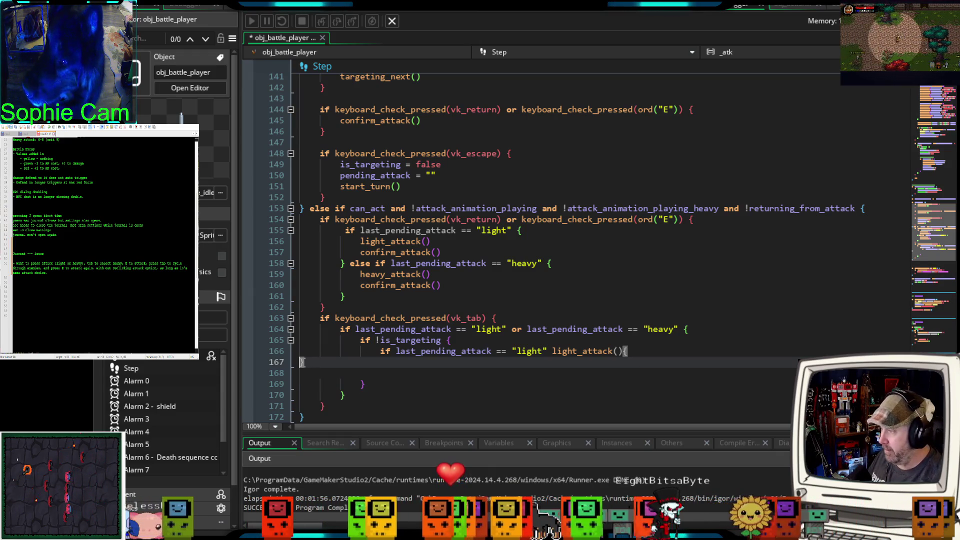
key(Tab)
key(Tab)
key(Tab)
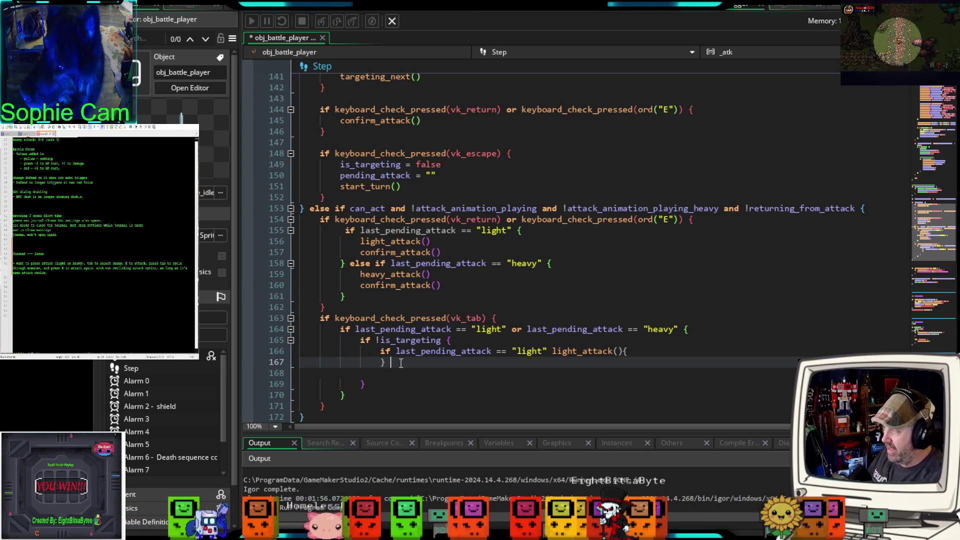
Step: Add an else heavy_attack() branch and delete the brace before the else
text(else )
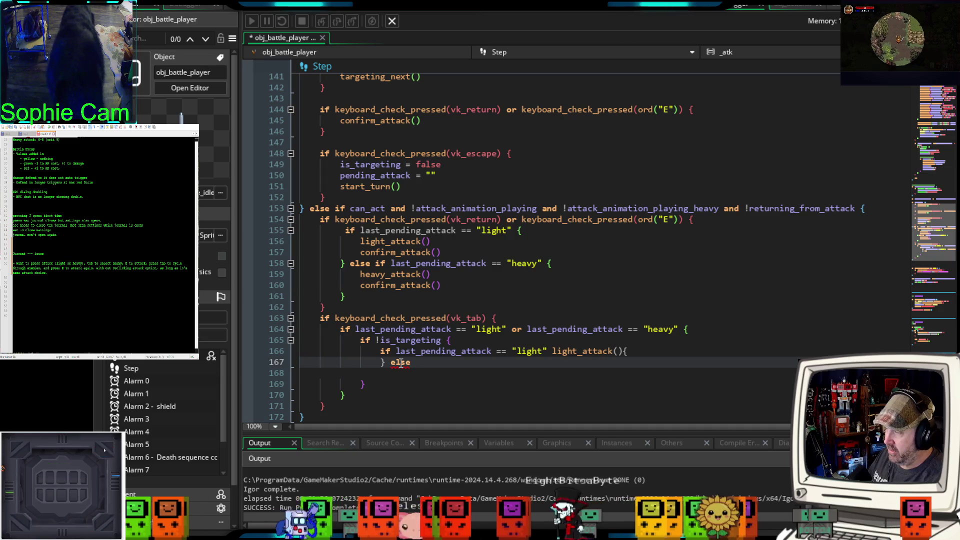
text(heavy_attack()
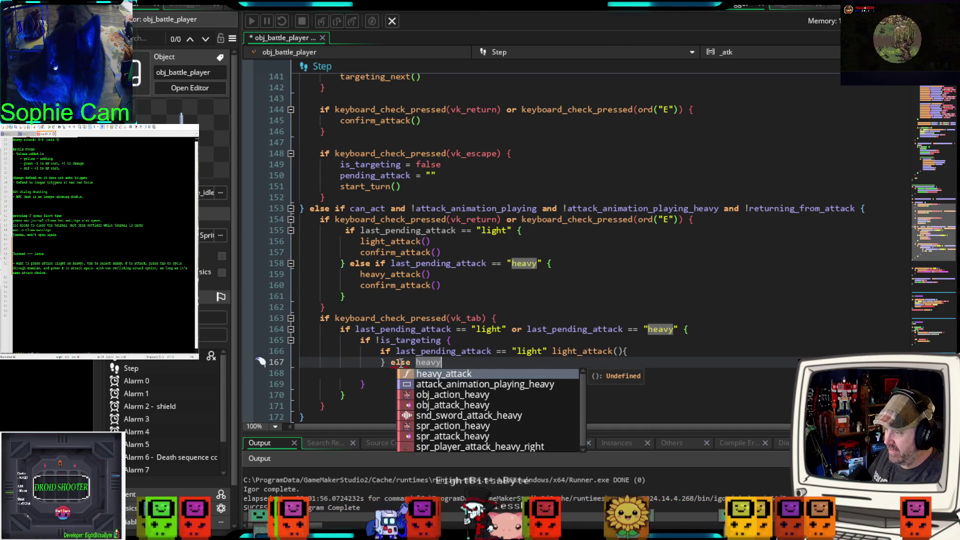
key(Return)
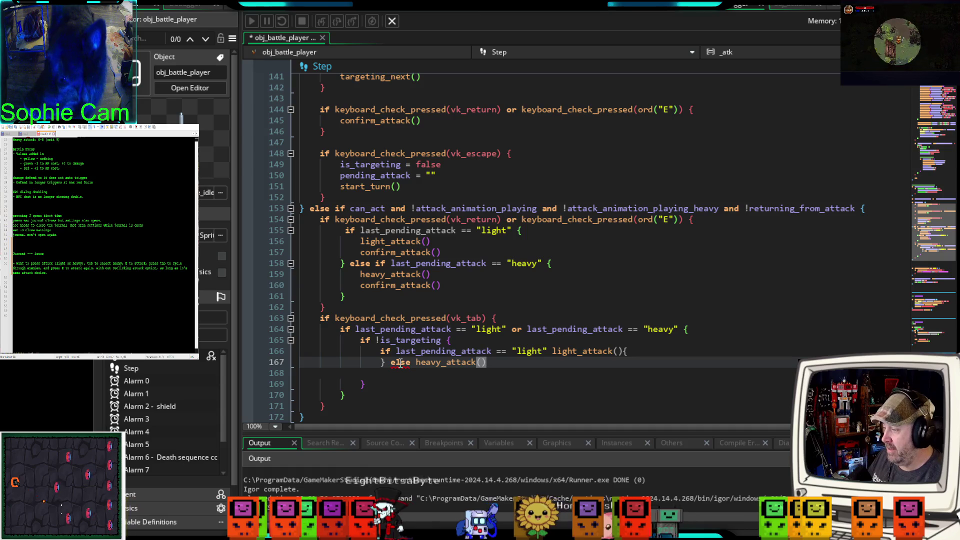
key(Down)
key(Down)
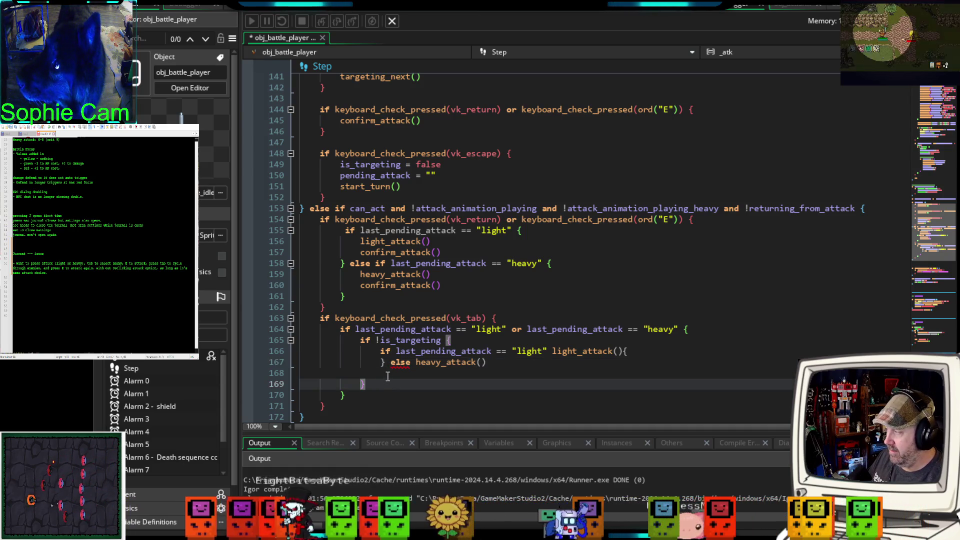
double_click(391, 365)
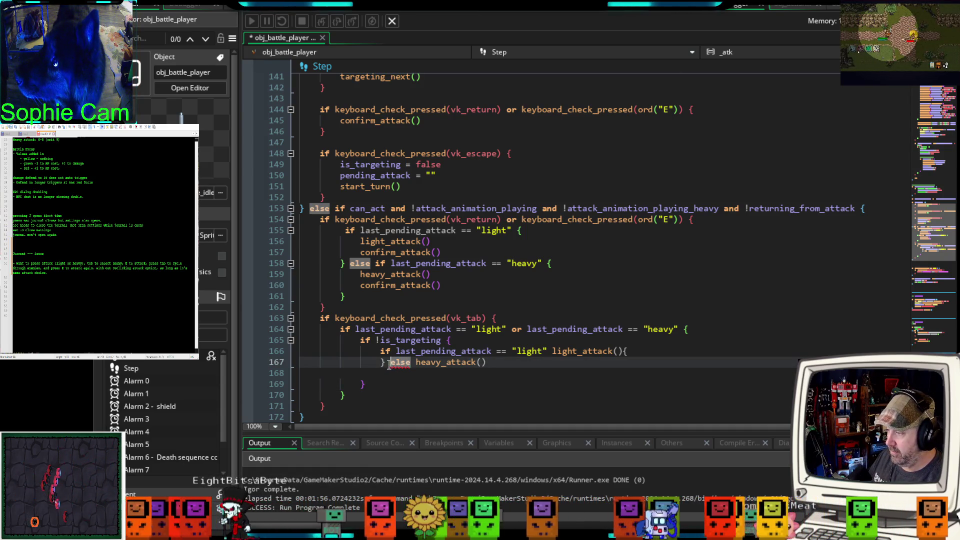
click(390, 365)
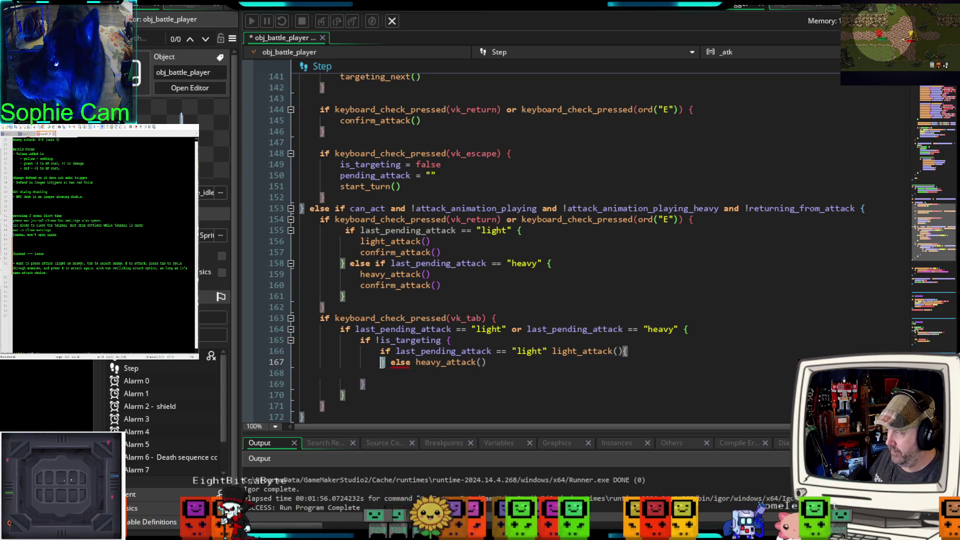
key(BackSpace)
click(389, 373)
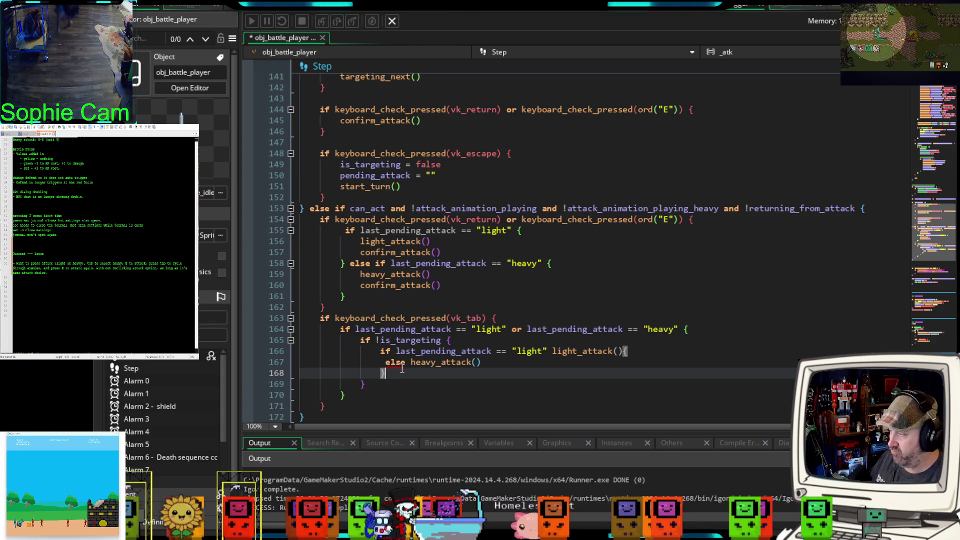
Step: Remove the brace after light_attack(), the empty line 168 and the stray closing brace
mouse_move(399, 368)
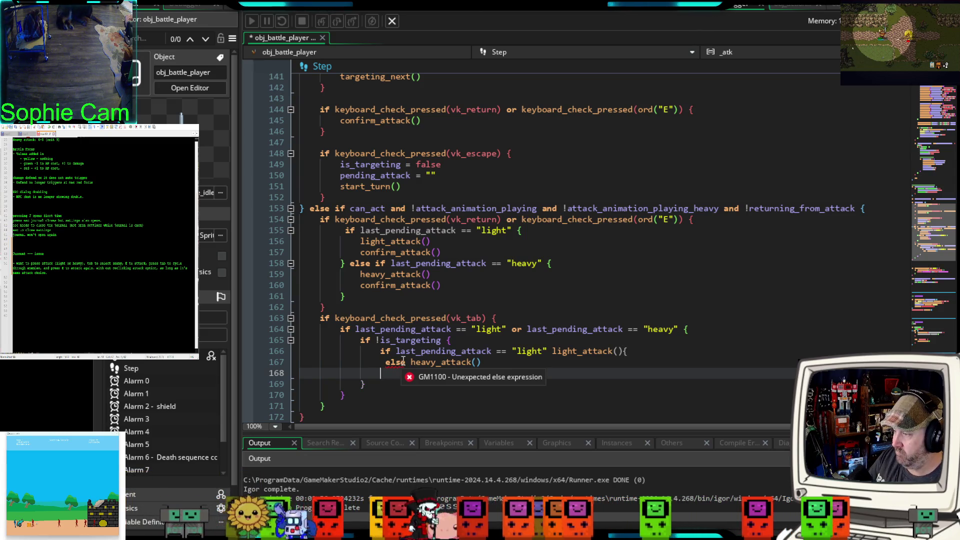
click(629, 351)
key(BackSpace)
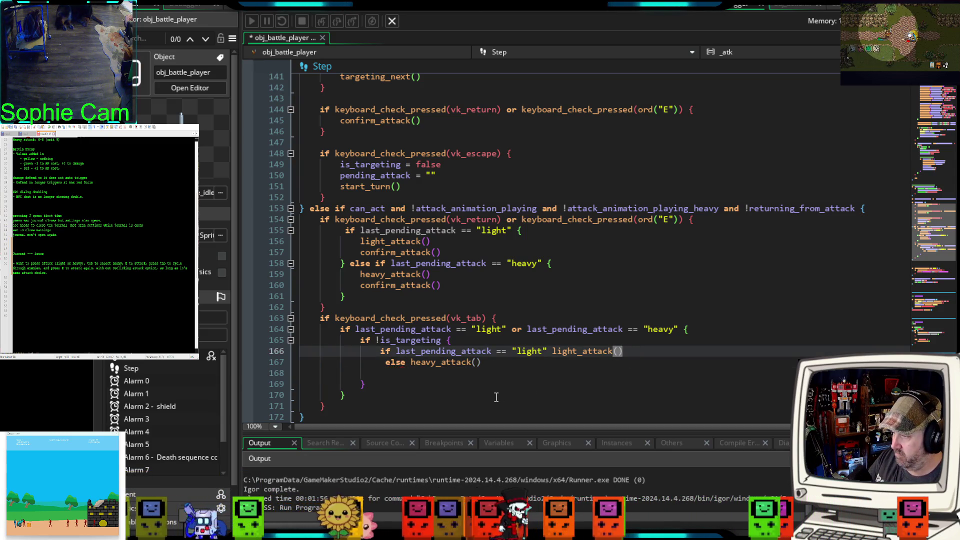
click(365, 373)
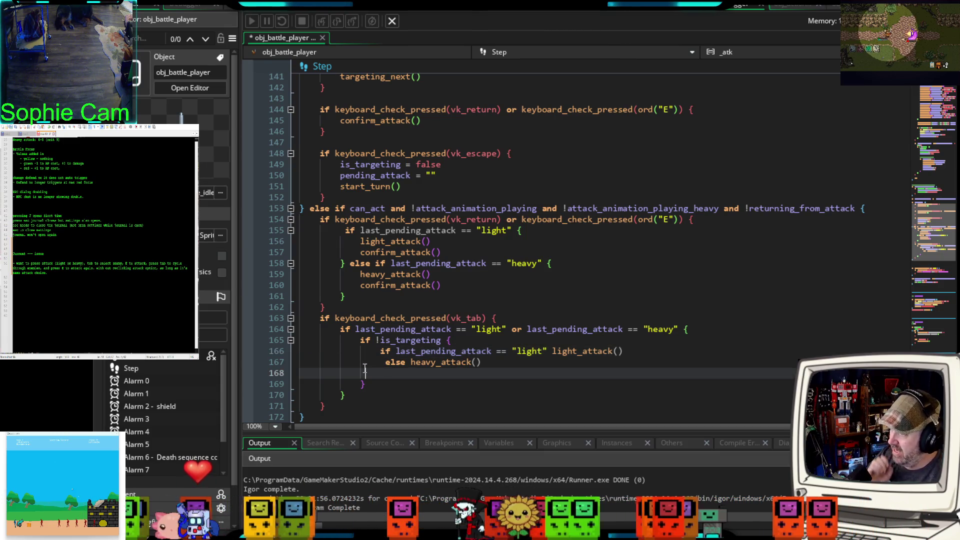
key(Delete)
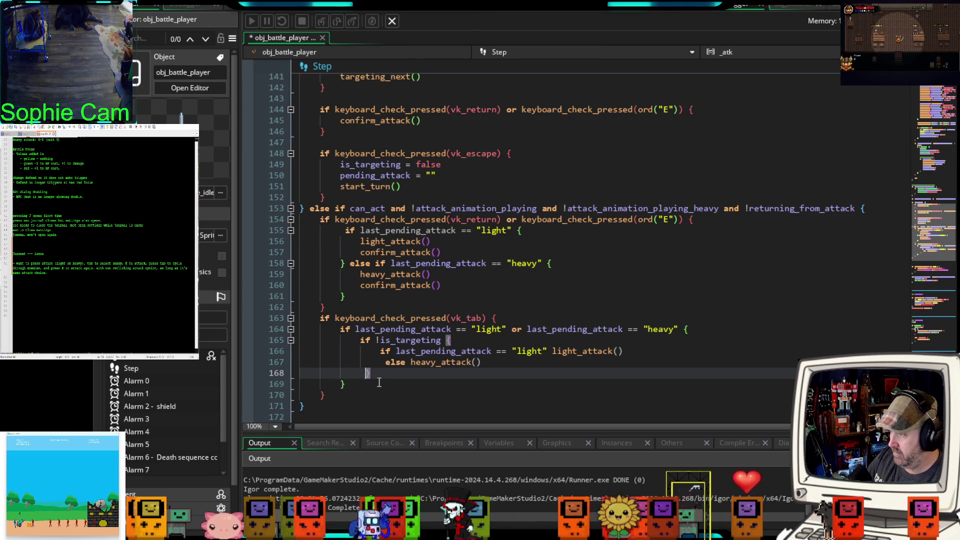
key(BackSpace)
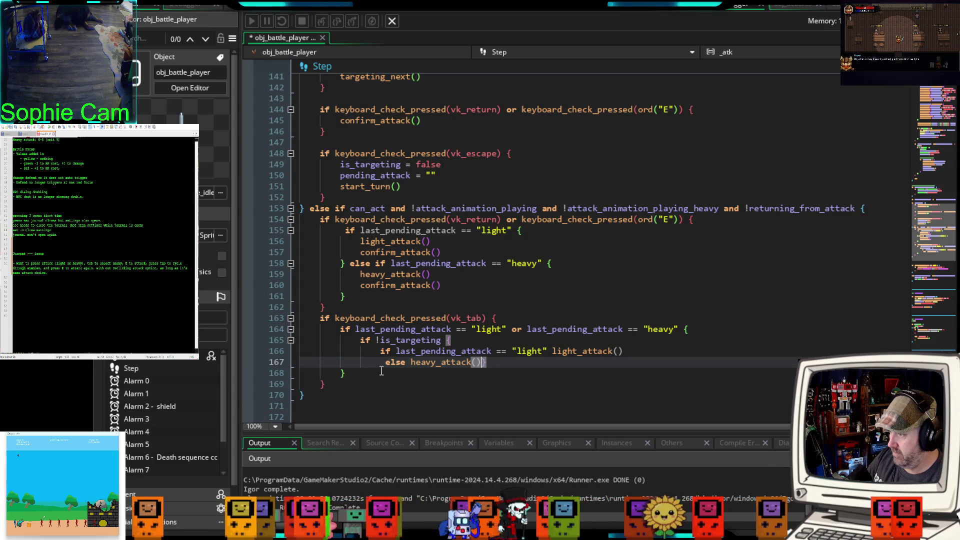
key(Return)
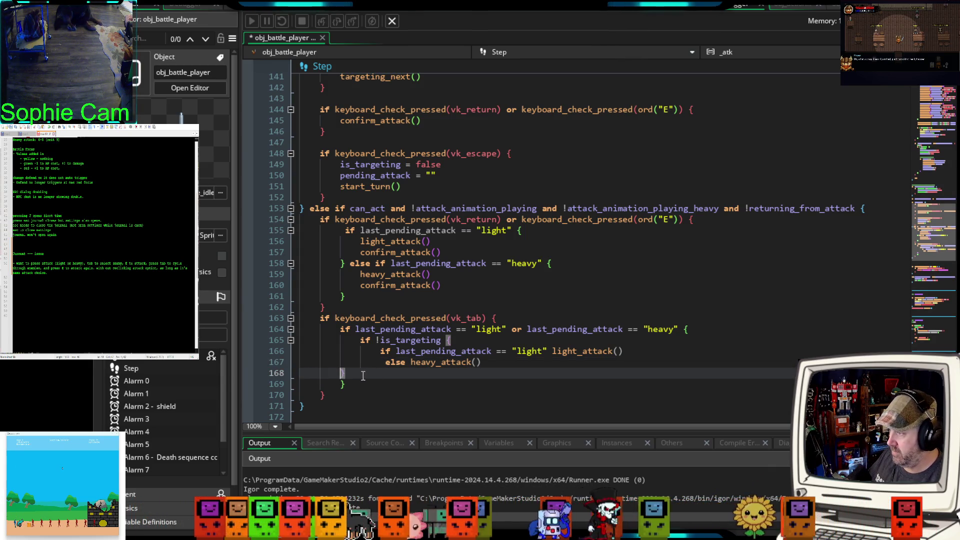
text(})
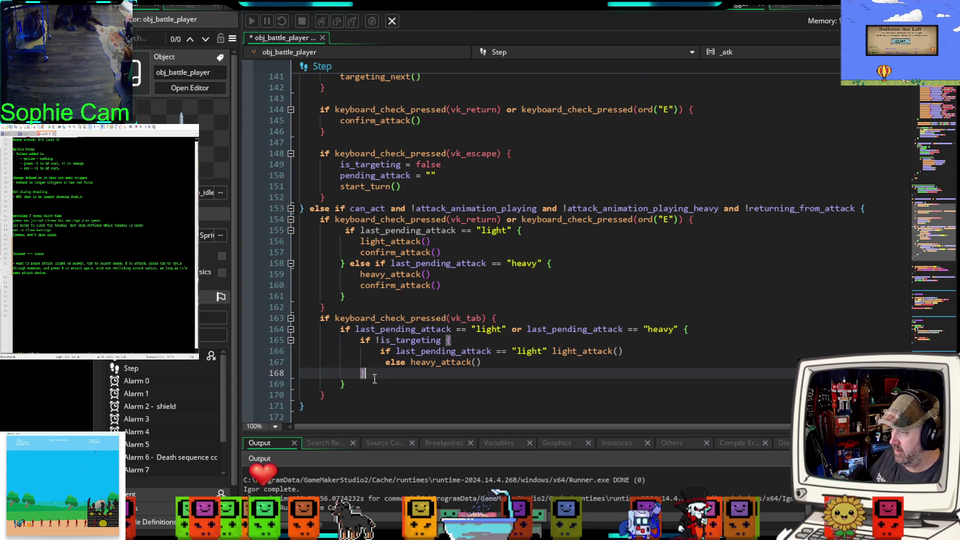
key(Return)
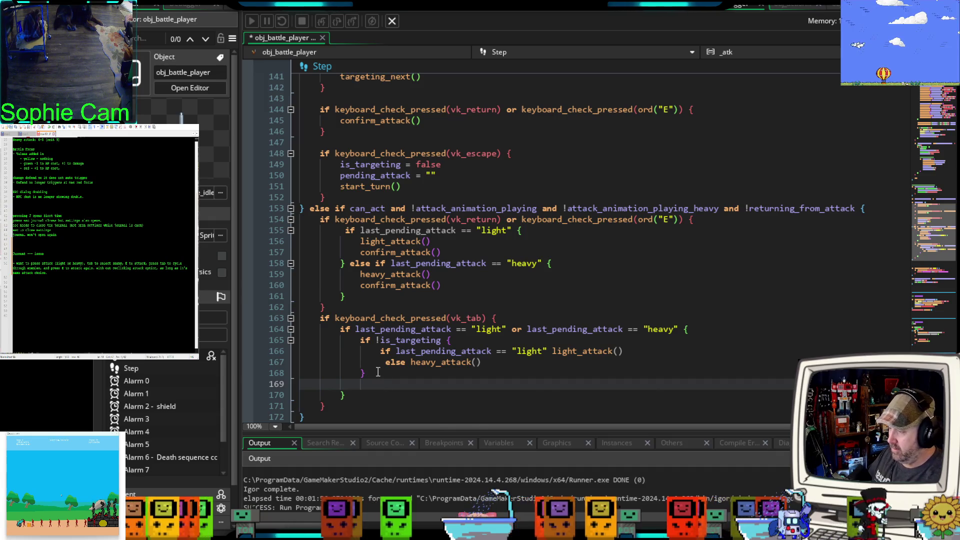
Step: Add an indented targeting_next() call on line 169 of the Tab block
key(Tab)
text(targ)
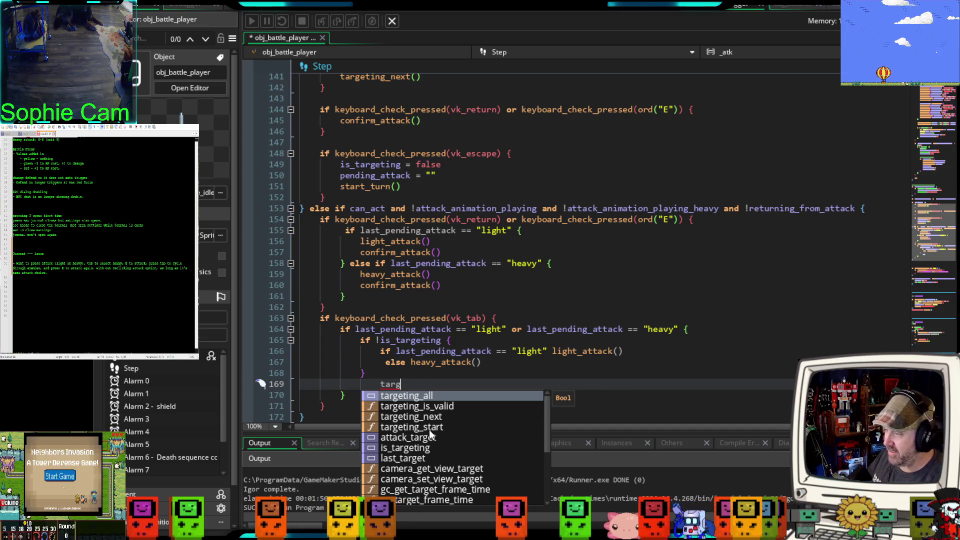
click(421, 418)
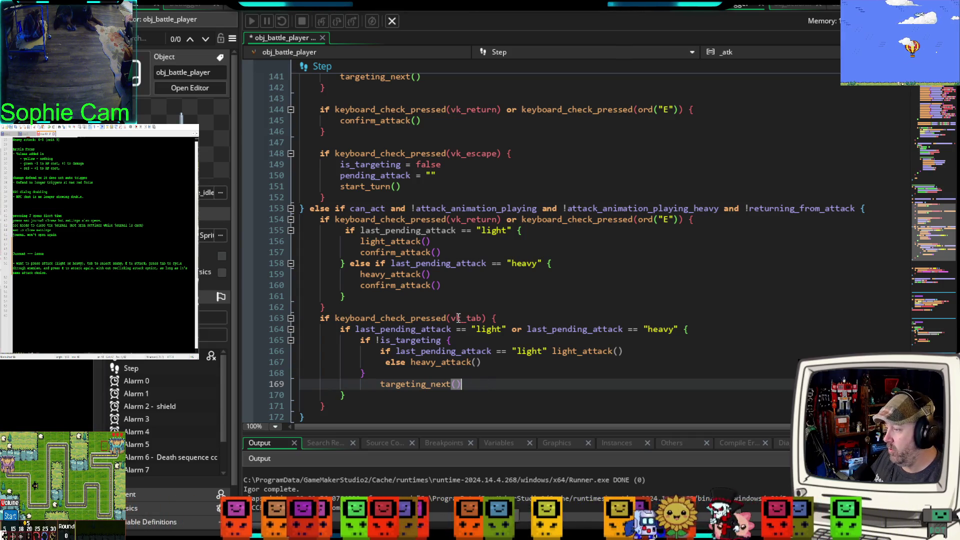
Step: Retype last_pending_attack on line 155 via autocomplete and save the Step code
click(449, 305)
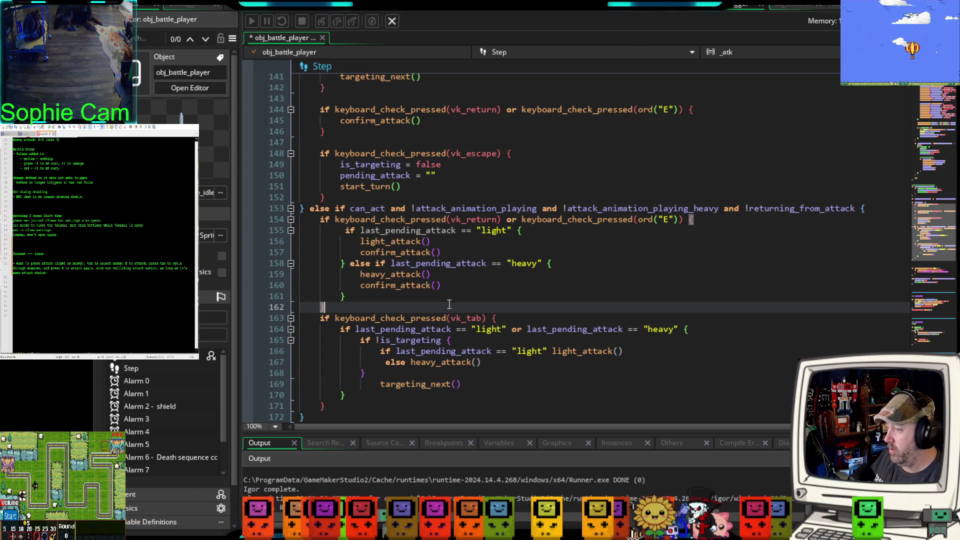
click(460, 230)
click(366, 230)
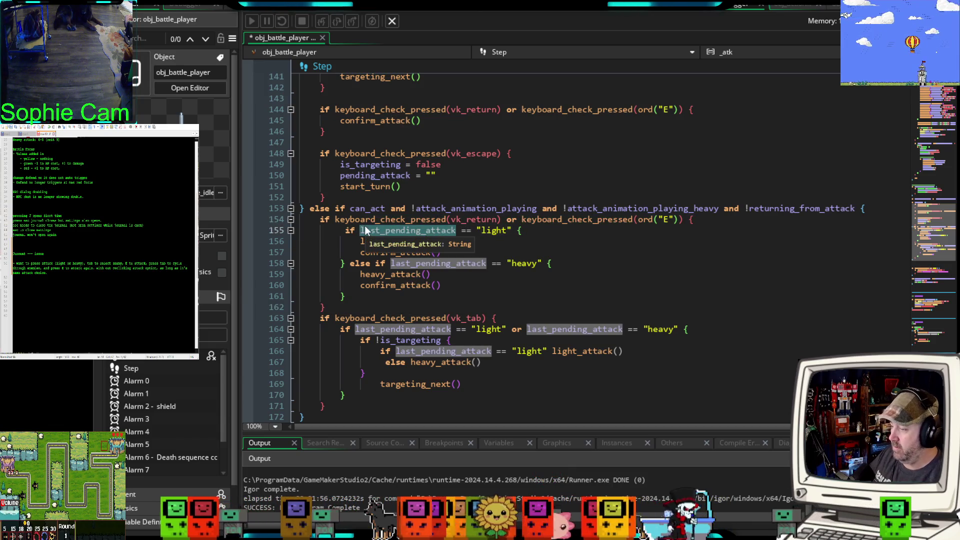
double_click(365, 230)
text(l)
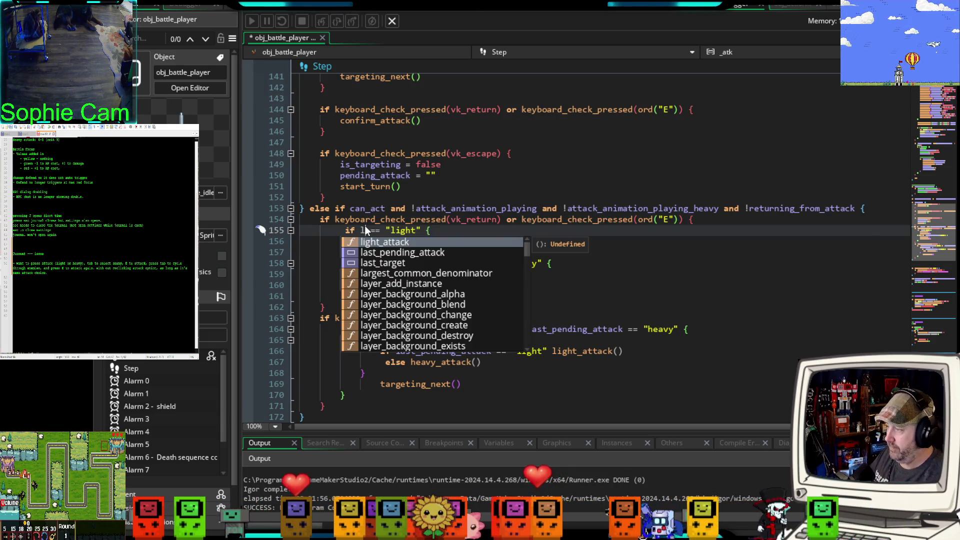
key(Down)
key(Return)
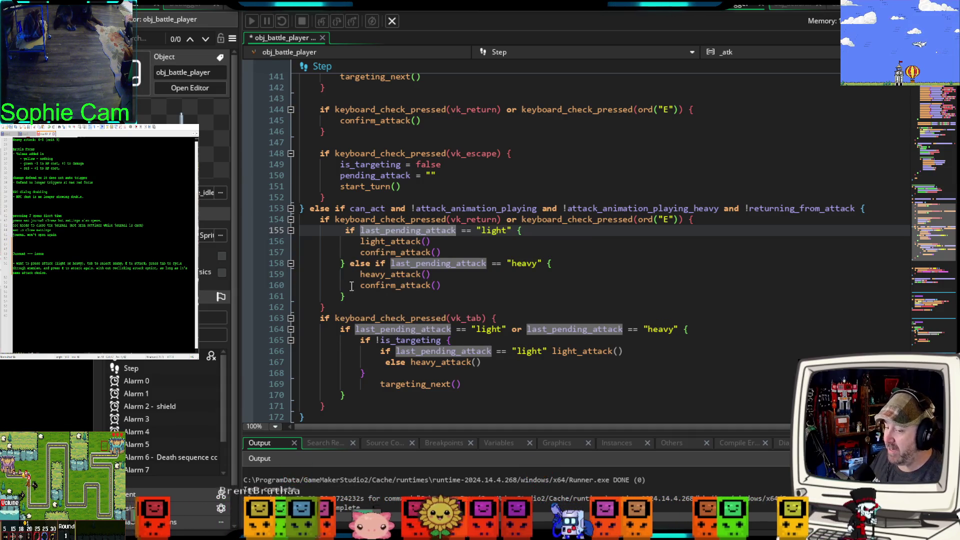
click(381, 303)
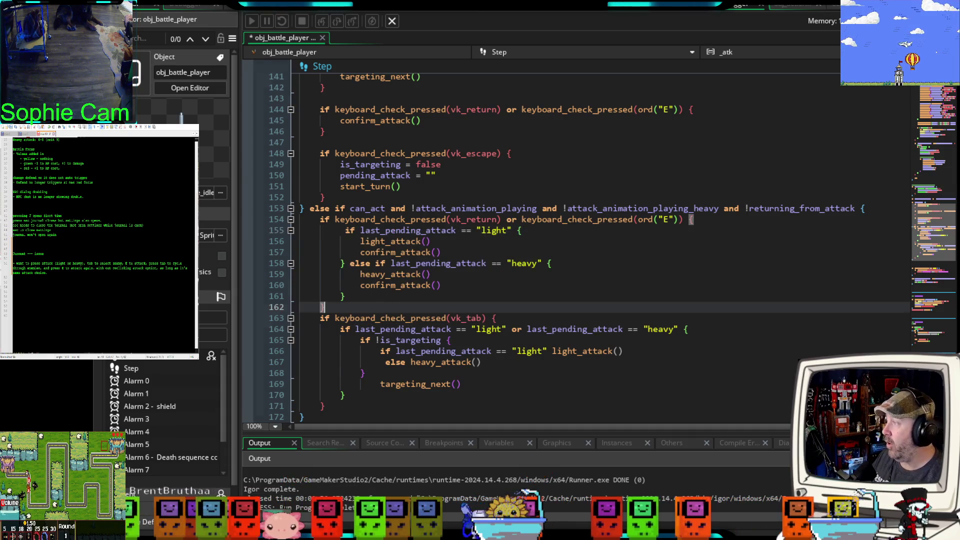
key(ctrl+s)
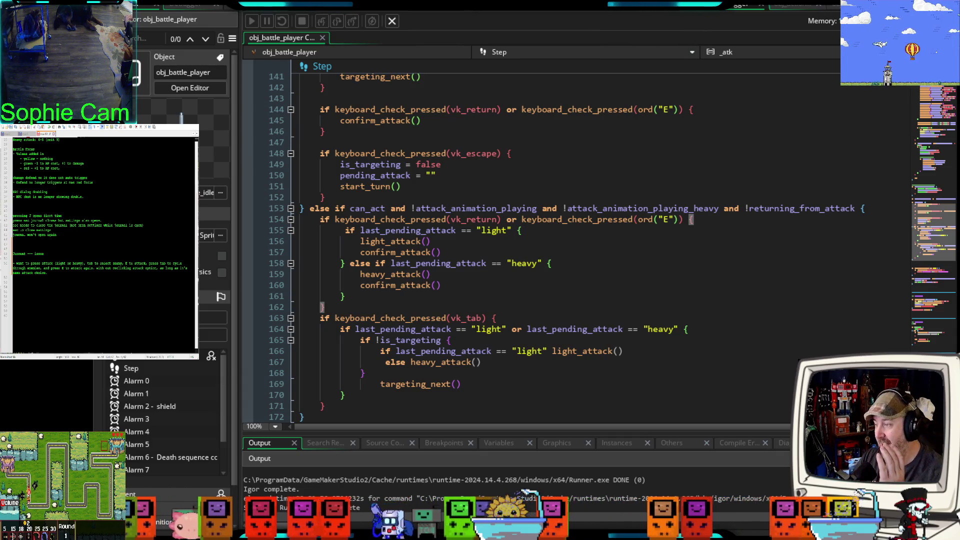
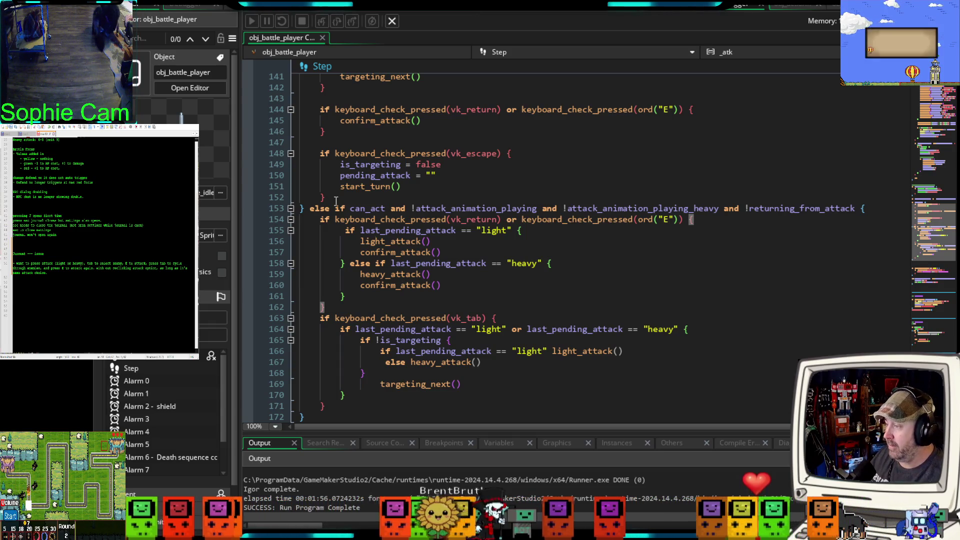
Step: Compile and launch a playtest with the updated Step event code at line 162
click(397, 307)
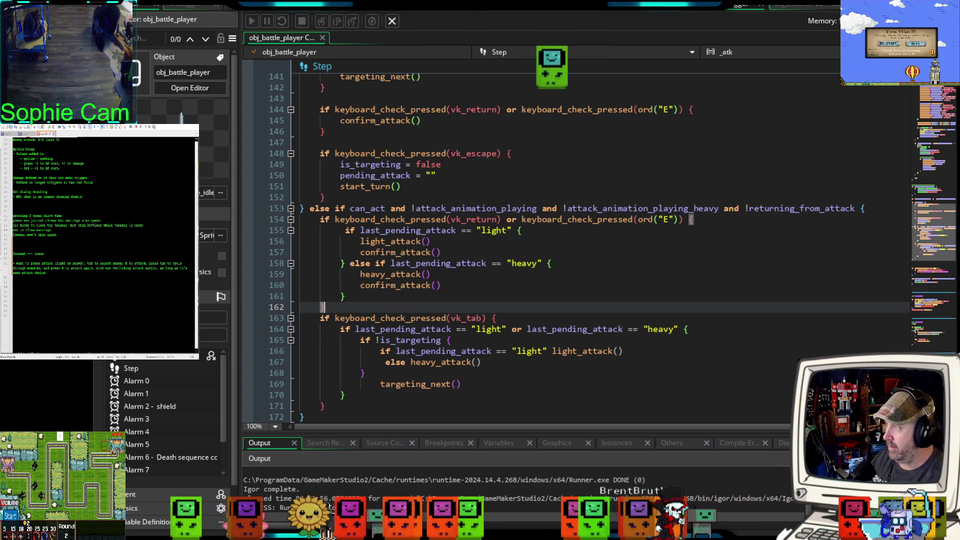
key(F5)
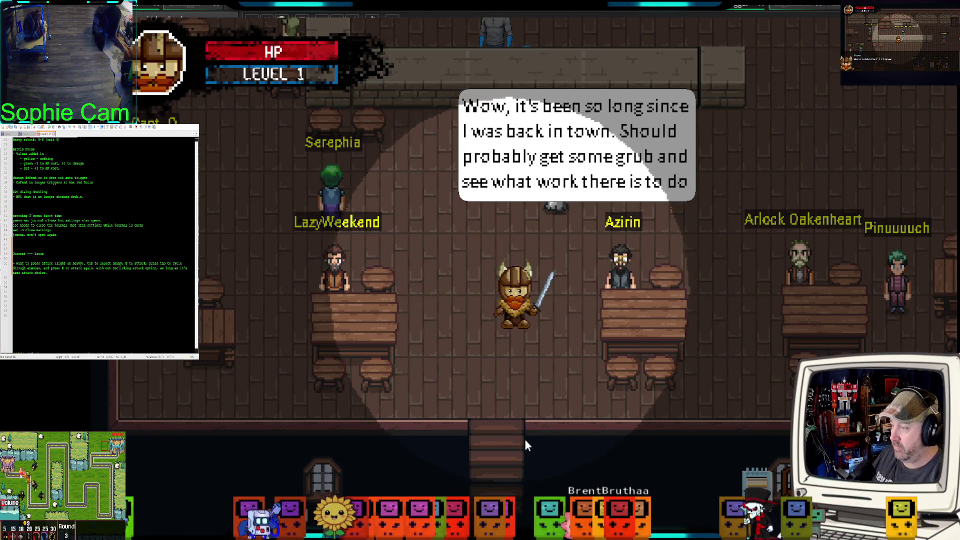
Step: Walk the hero out of the tavern door and down into the three-rat forest battle
key(w)
key(d)
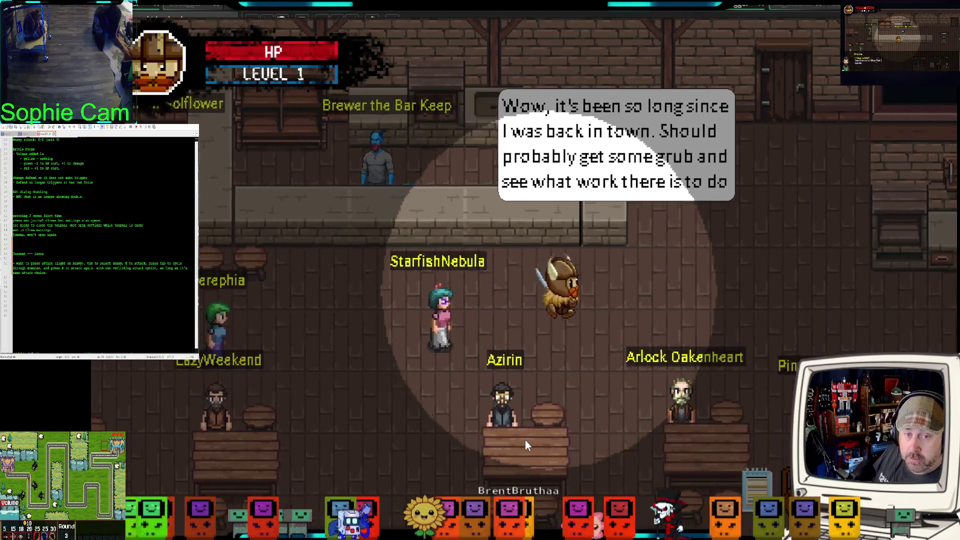
key(w)
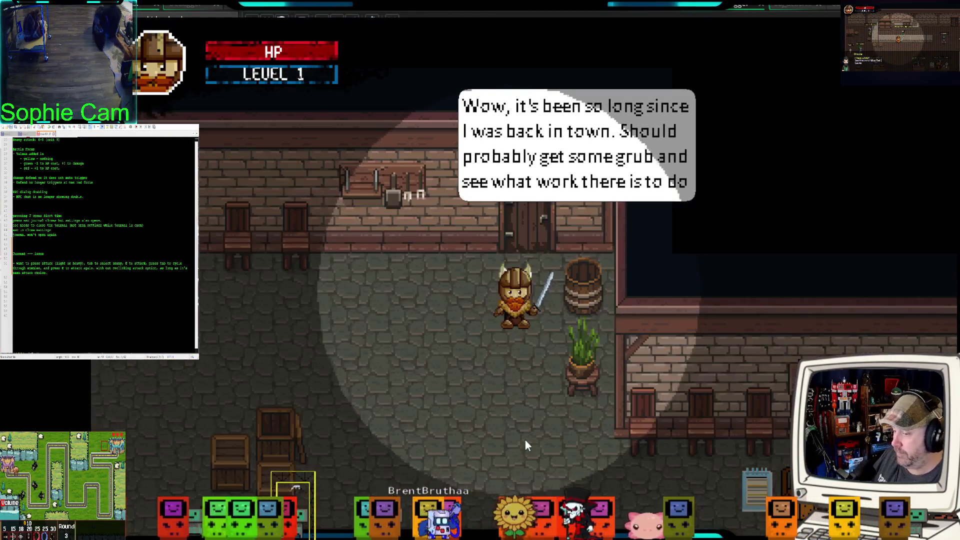
key(s)
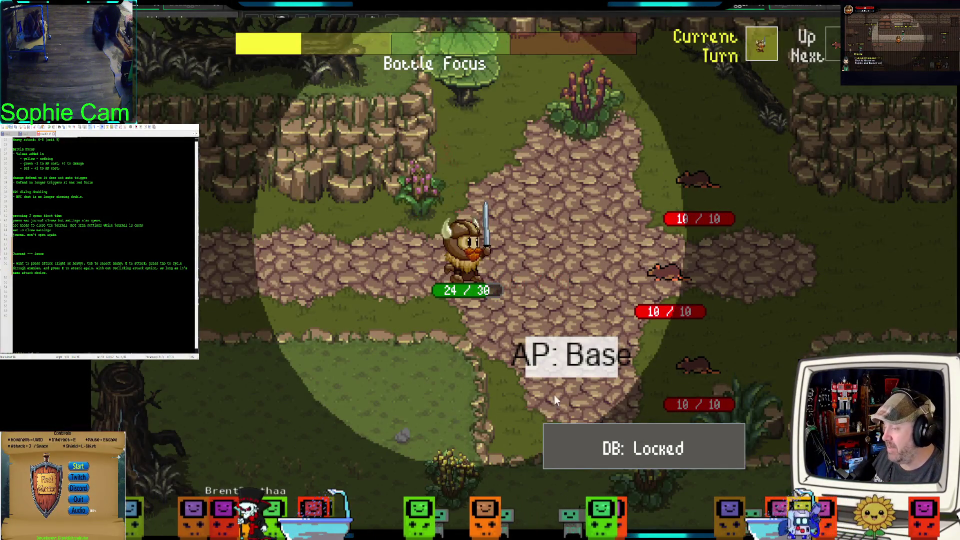
Step: Hit the top rat, then the middle rat, with the 1 AP attack
click(211, 157)
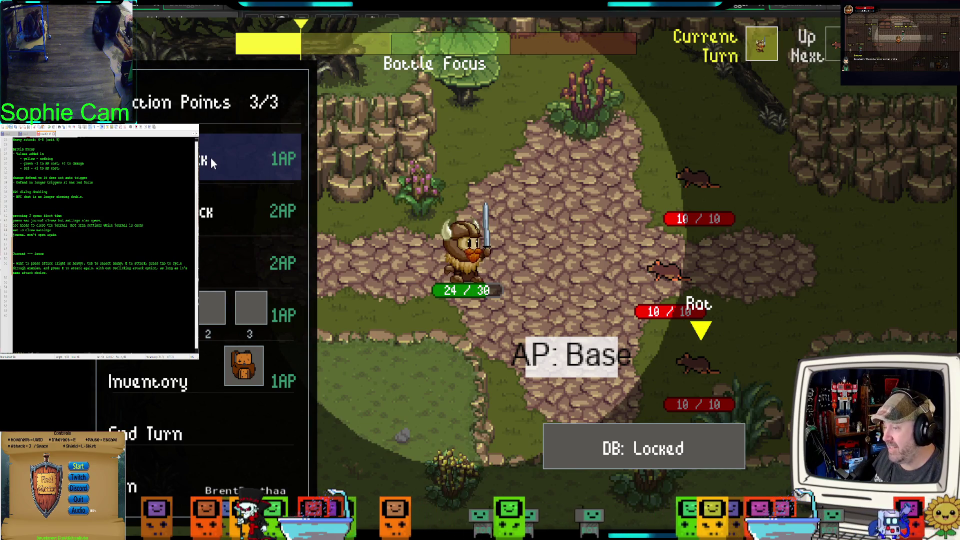
key(Tab)
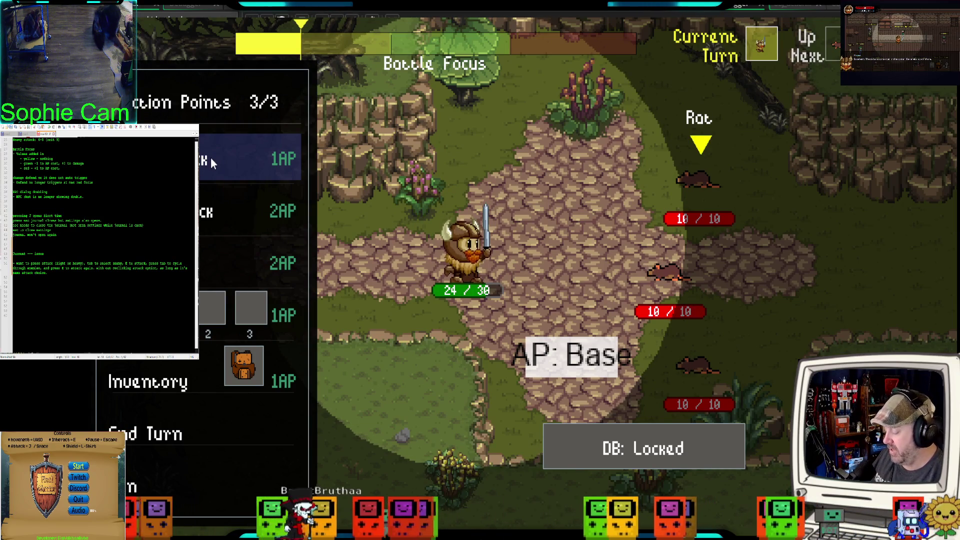
key(e)
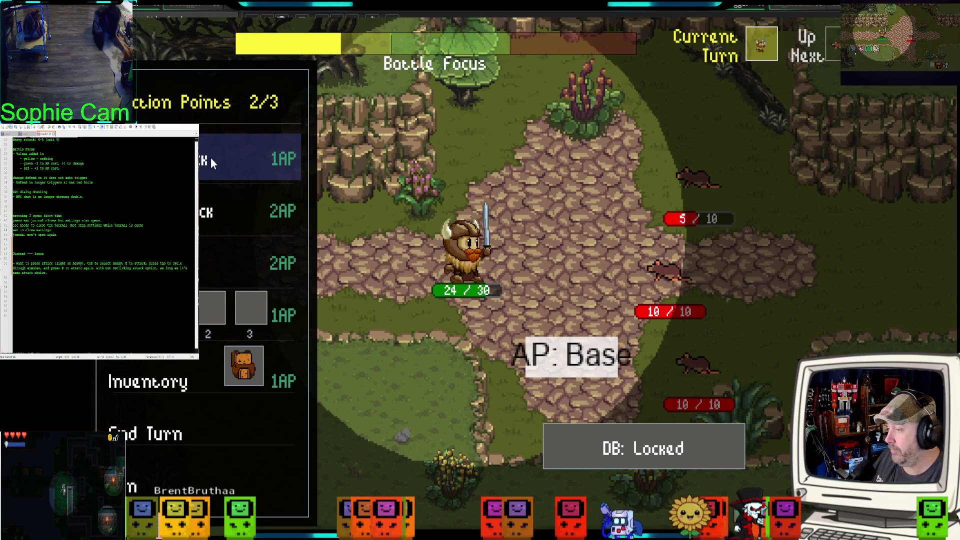
key(Tab)
key(Tab)
key(Tab)
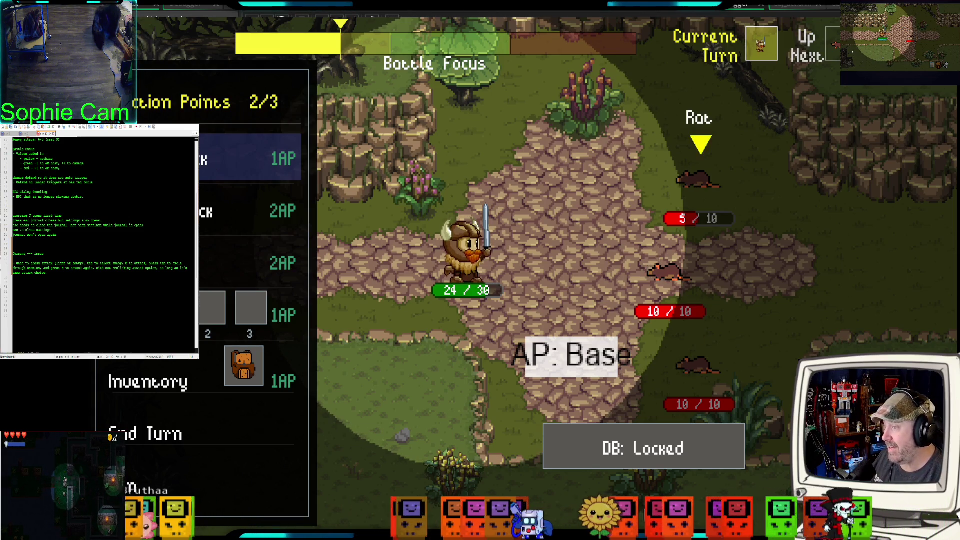
key(Tab)
key(Tab)
key(Tab)
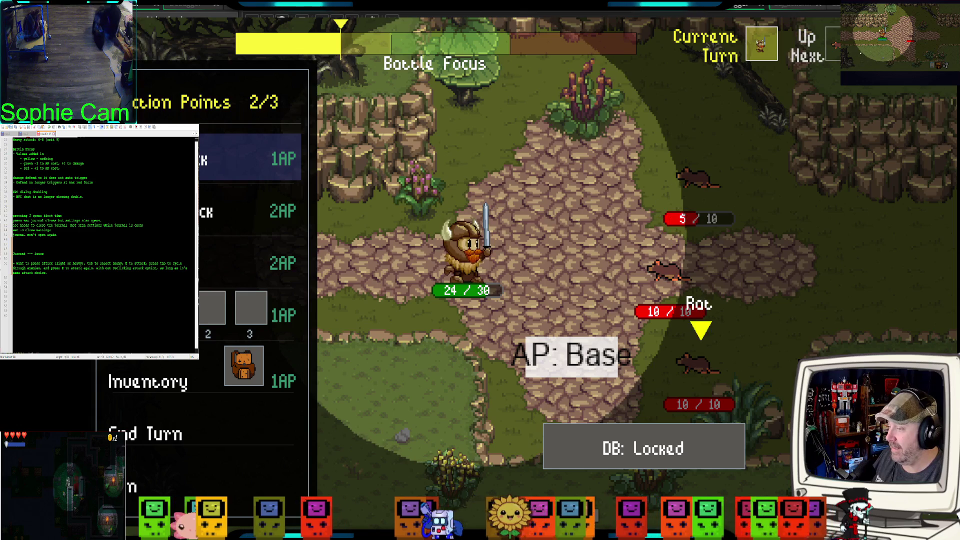
key(Tab)
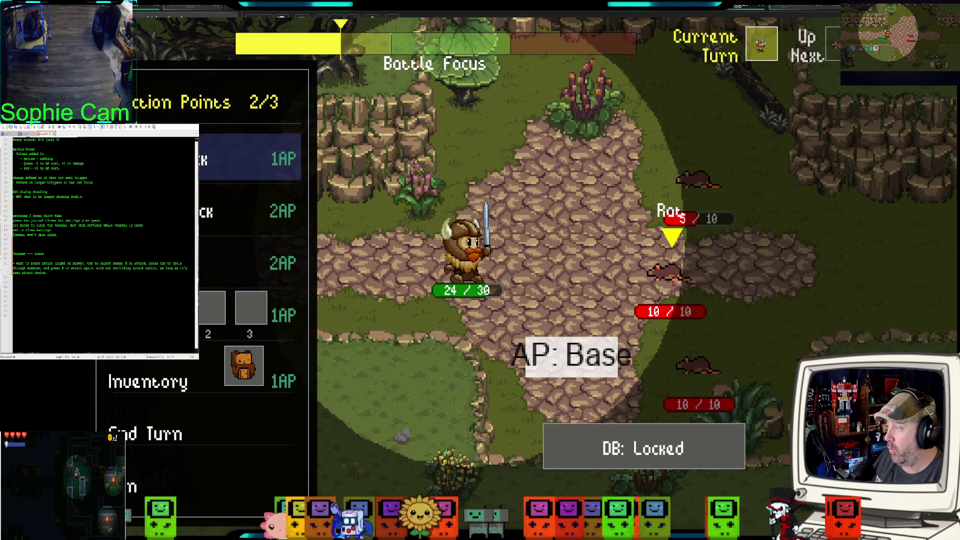
key(Tab)
key(Tab)
key(e)
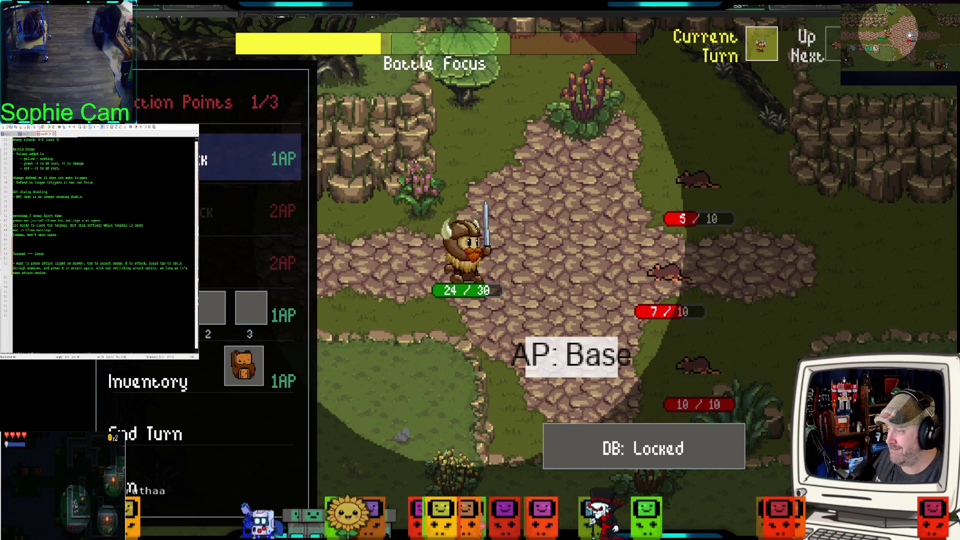
Step: Heavy-attack the bottom rat and end the turn so the rats strike back
key(Tab)
key(e)
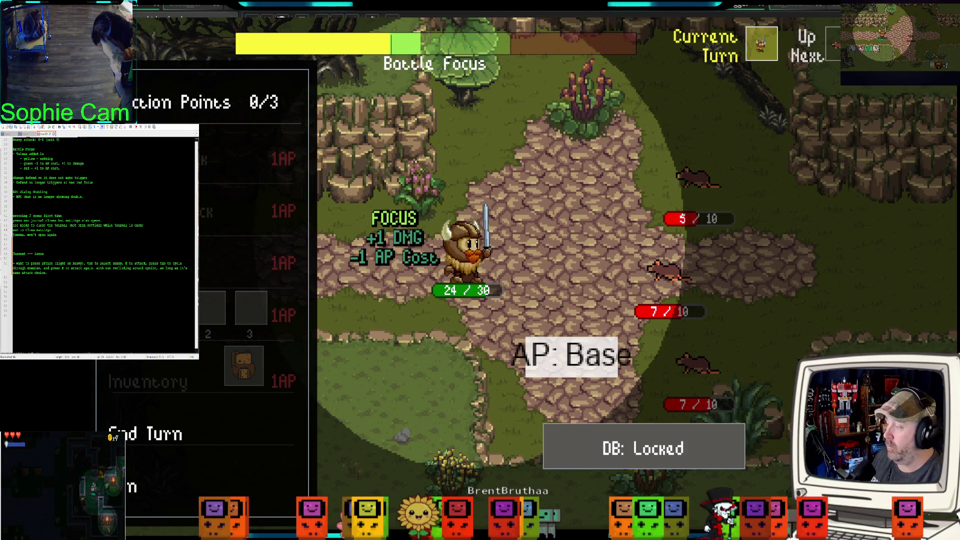
click(212, 429)
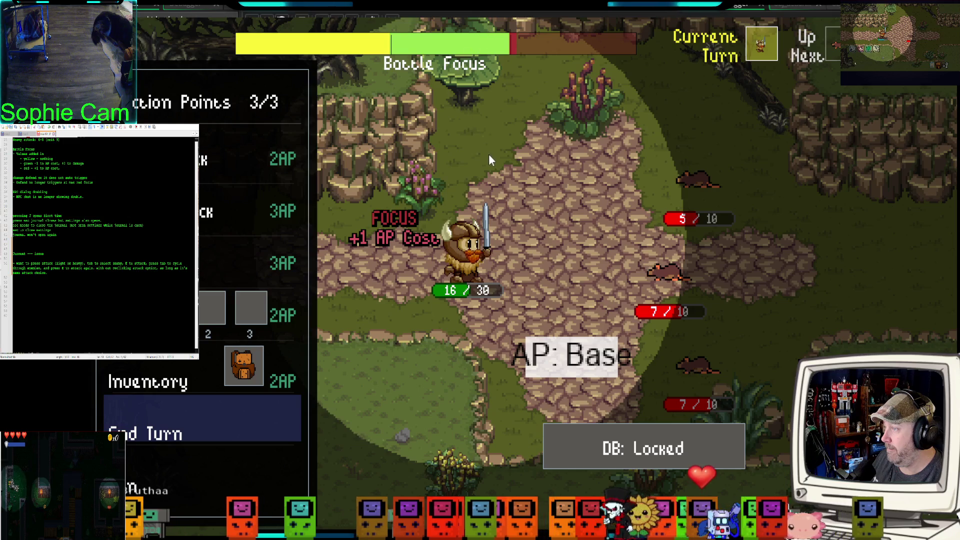
Step: Shield for a turn, then move the apple into quick slot 1 from the inventory
click(233, 251)
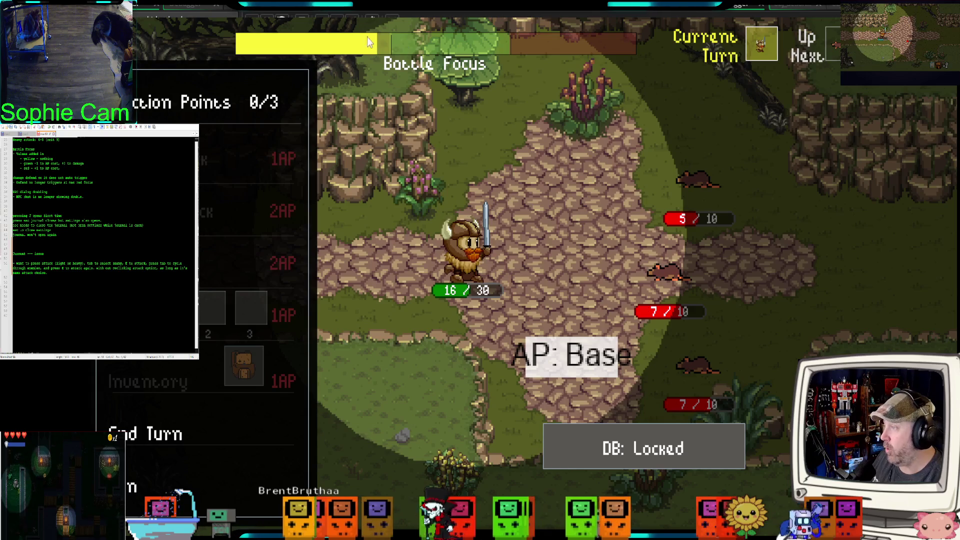
click(210, 430)
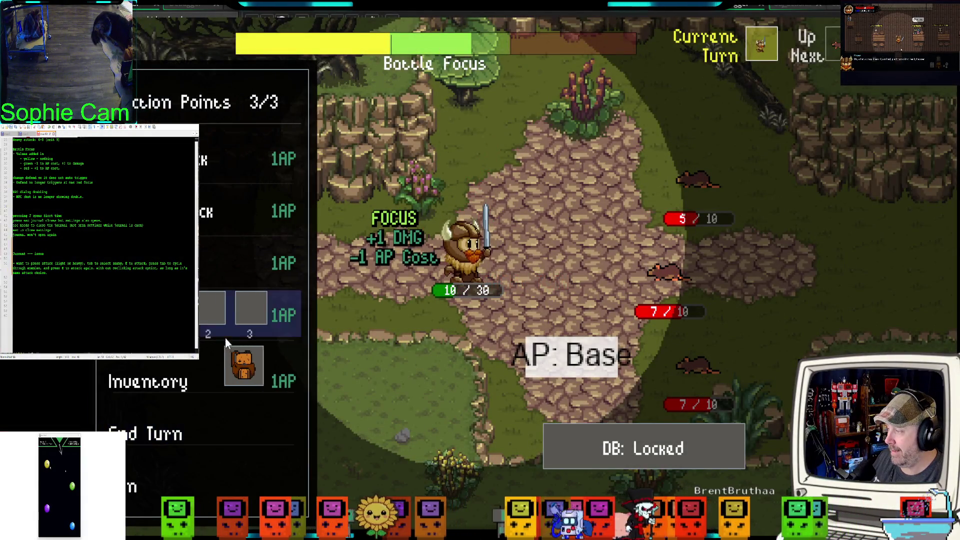
click(181, 365)
mouse_move(464, 209)
mouse_down()
mouse_move(452, 383)
mouse_move(467, 397)
mouse_up()
click(392, 343)
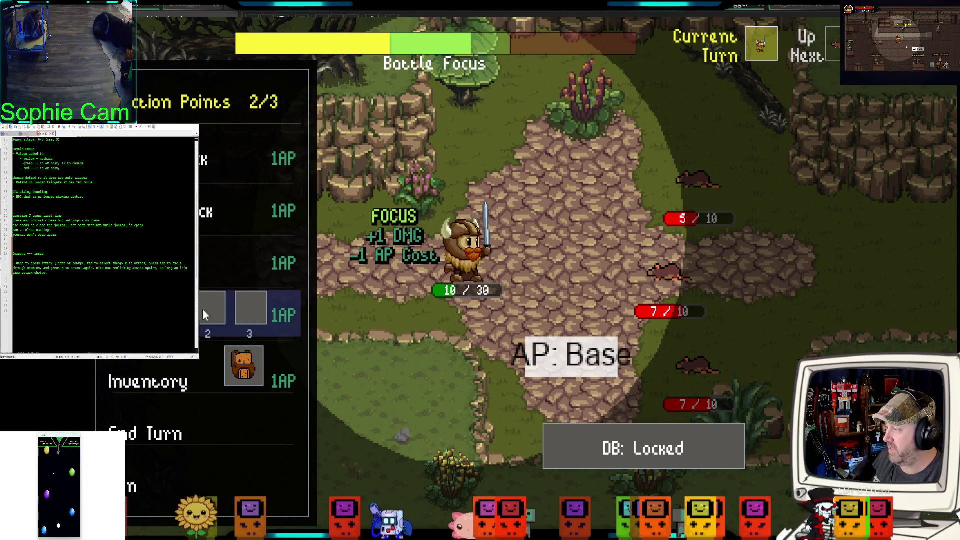
Step: Attack a rat, end the turn, and eat the quick-slot apple to heal to 28 HP
click(202, 206)
key(e)
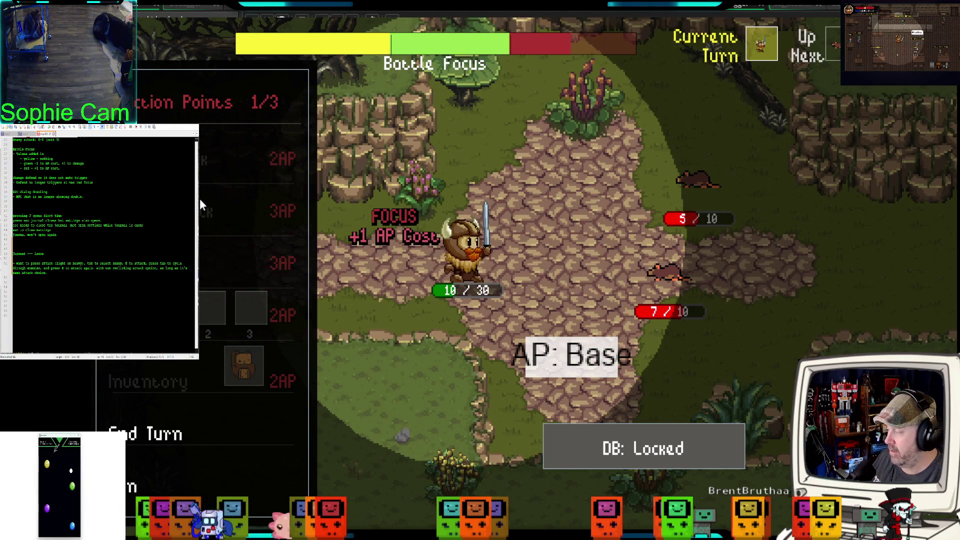
click(209, 414)
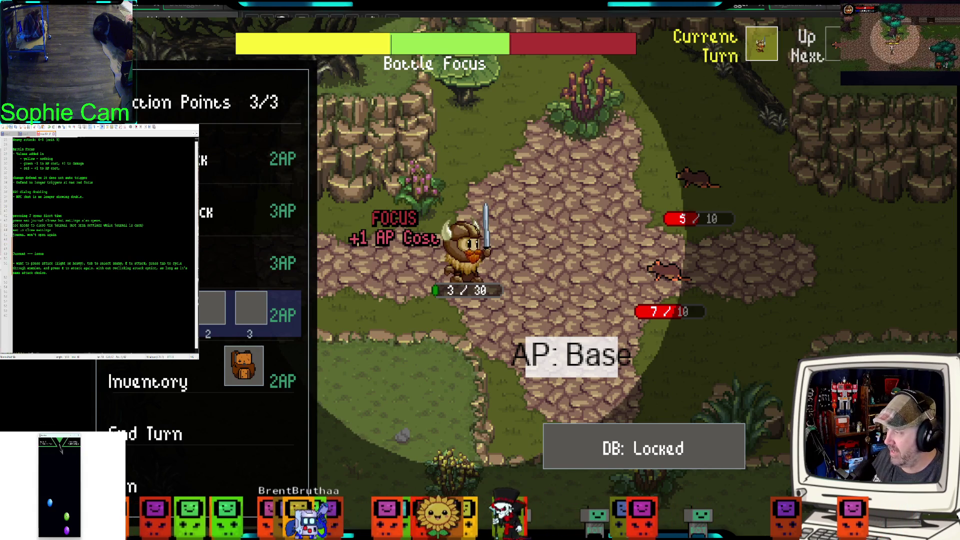
key(Return)
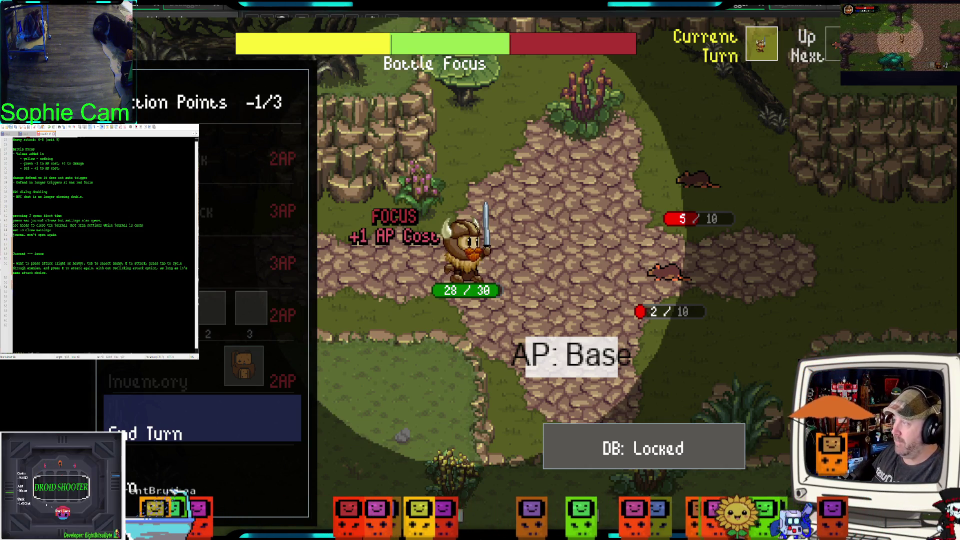
Step: Record the negative action-point bug in the side notes and end the turn
text(ESC)
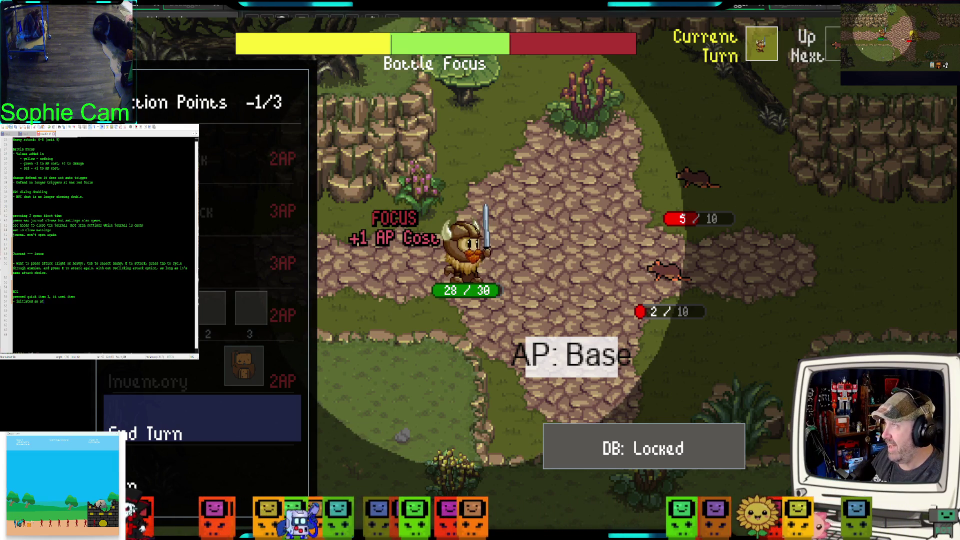
text(, took)
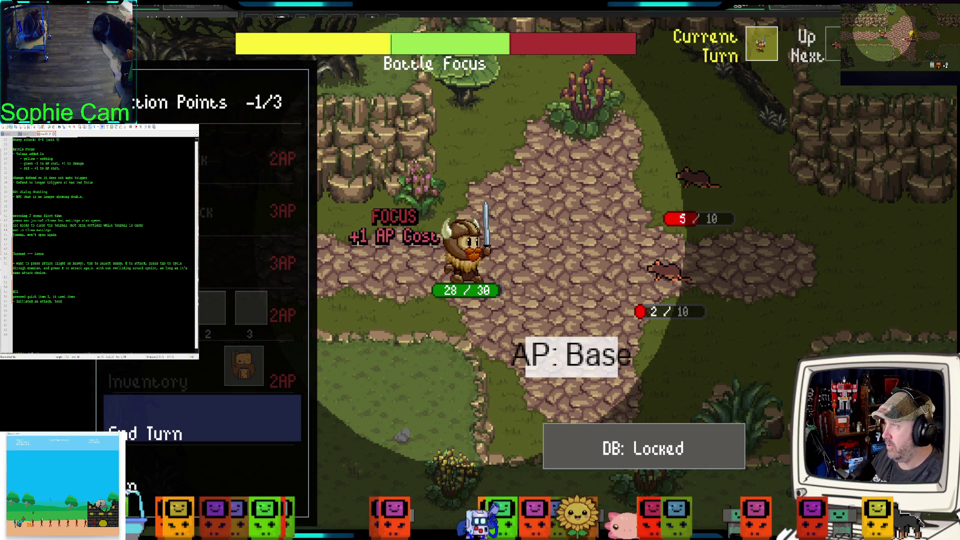
text( a)
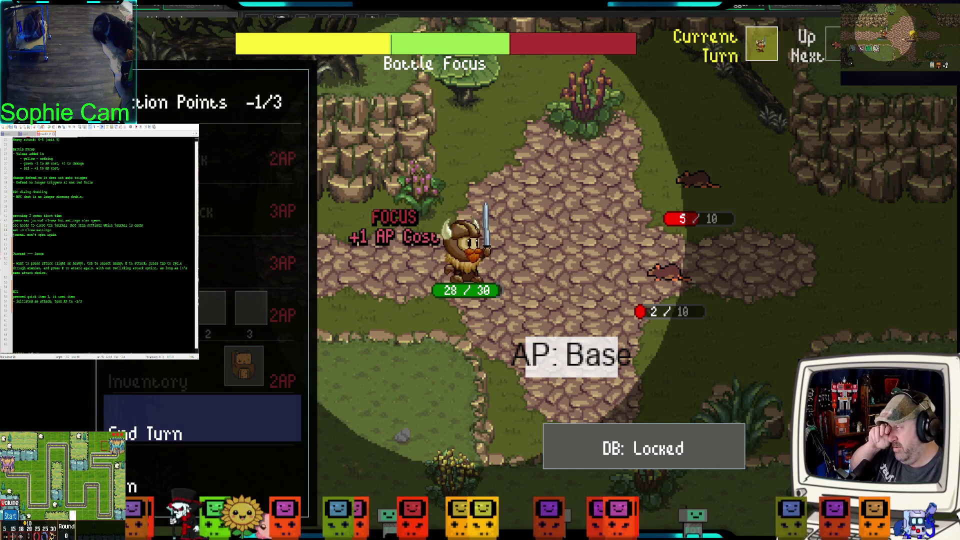
click(293, 408)
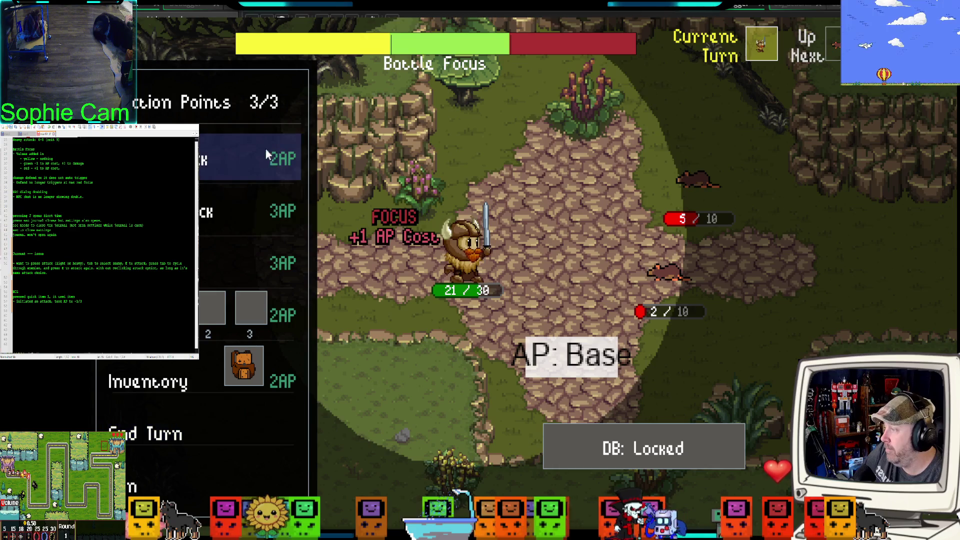
Step: Hit a rat with the 2 AP attack, end the turn, then shield and end the next turn
click(235, 170)
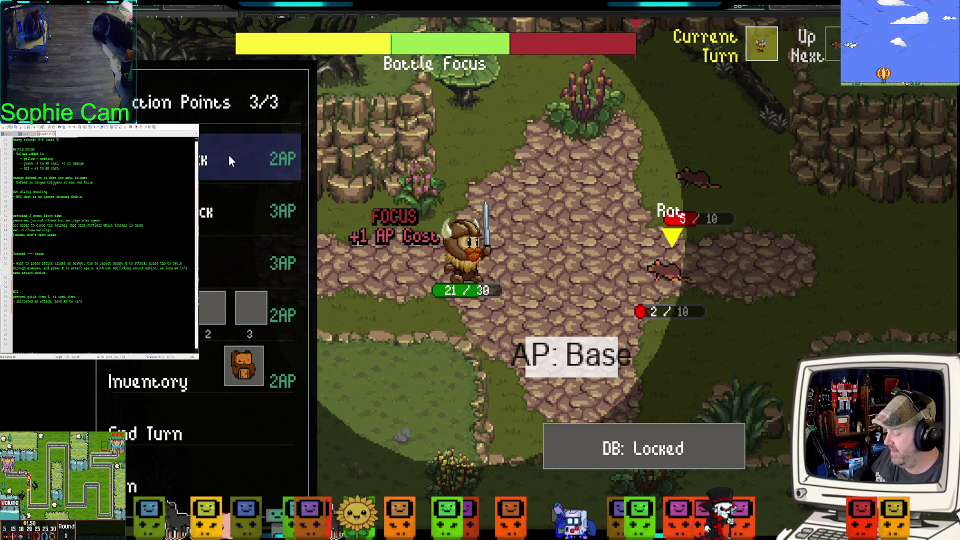
key(e)
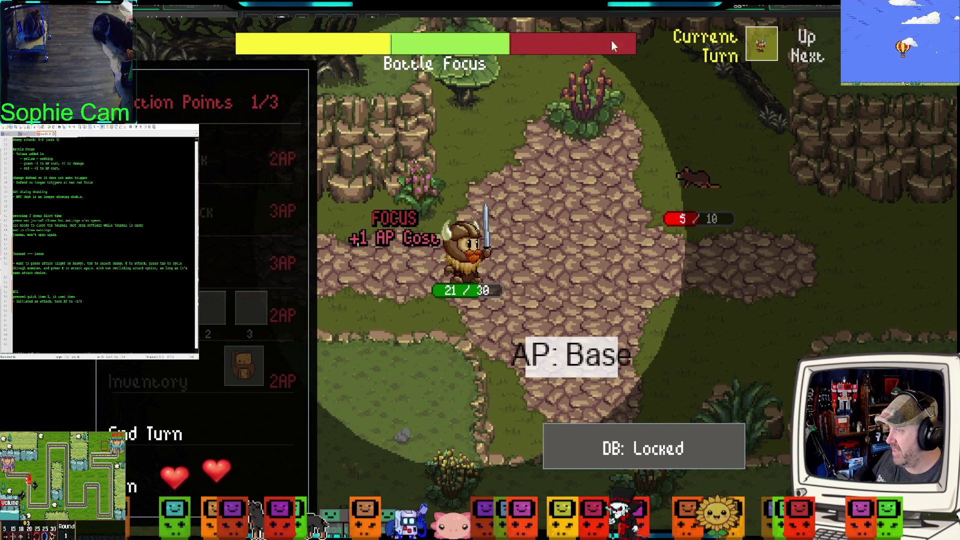
click(244, 409)
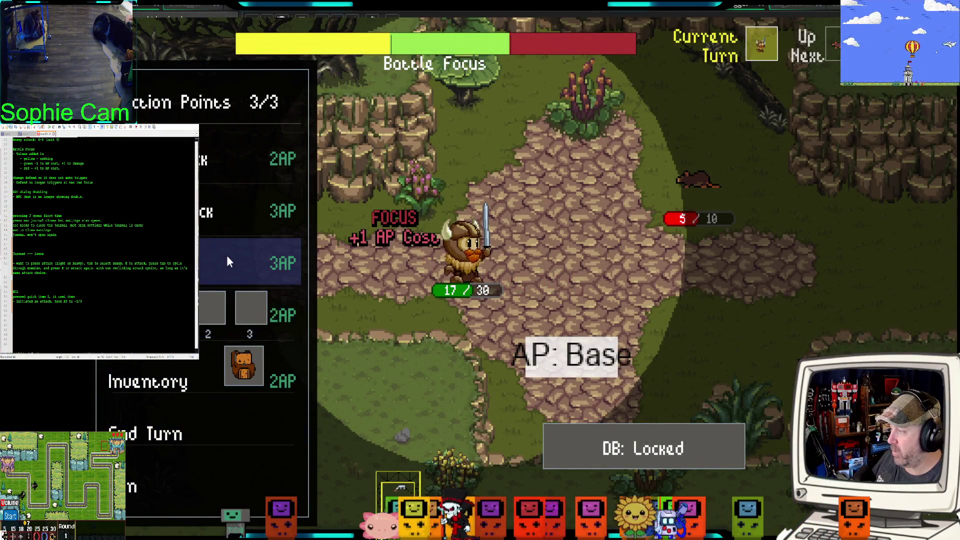
click(227, 256)
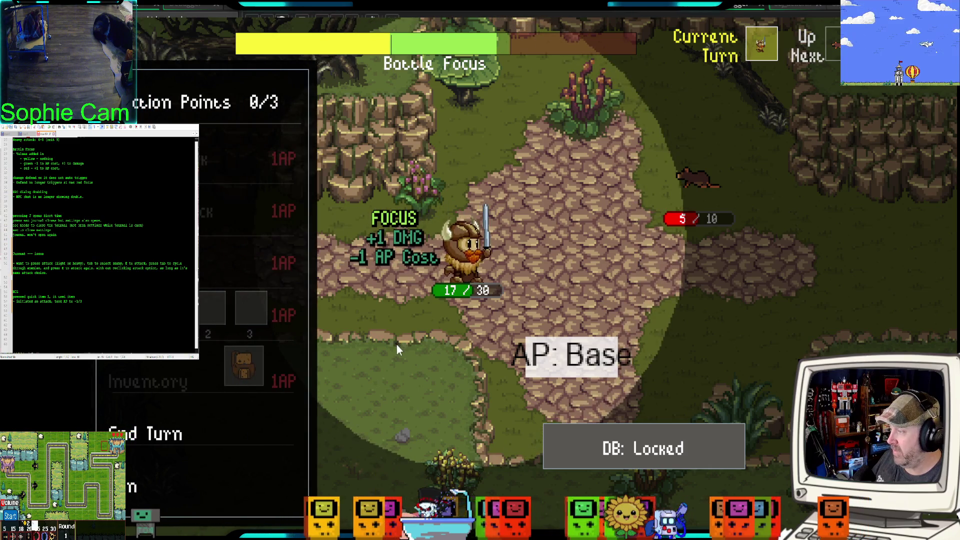
click(224, 422)
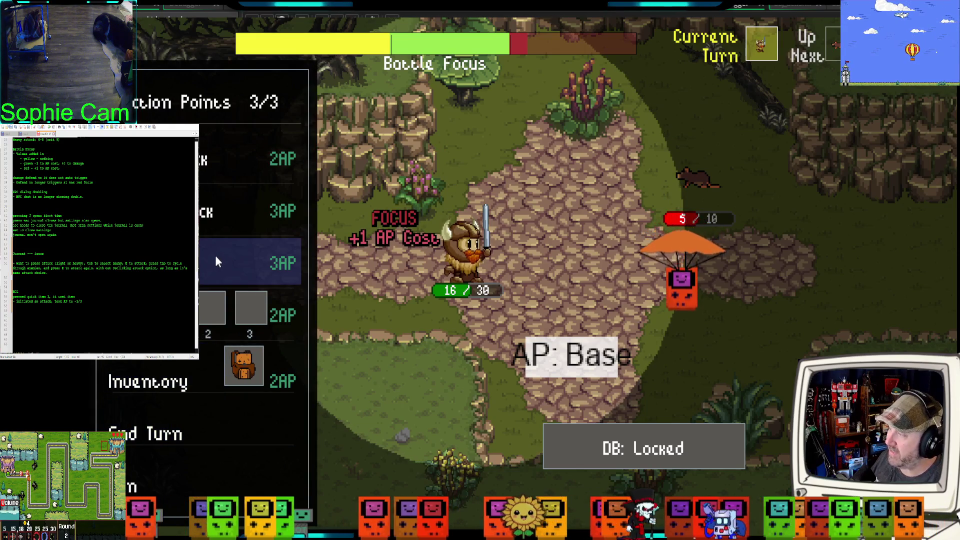
Step: Use the 3 AP action, end the turn, and kill the rat with a focused strike
click(214, 259)
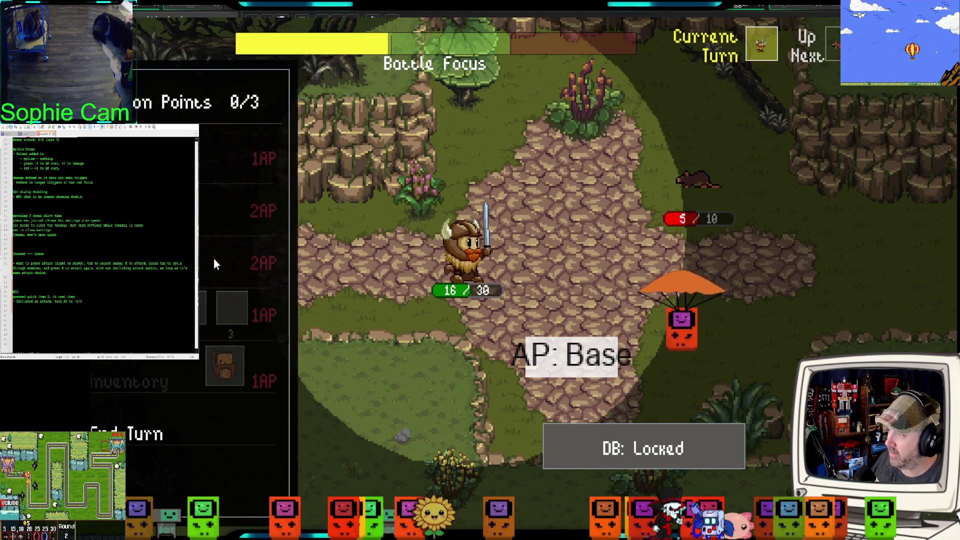
click(185, 433)
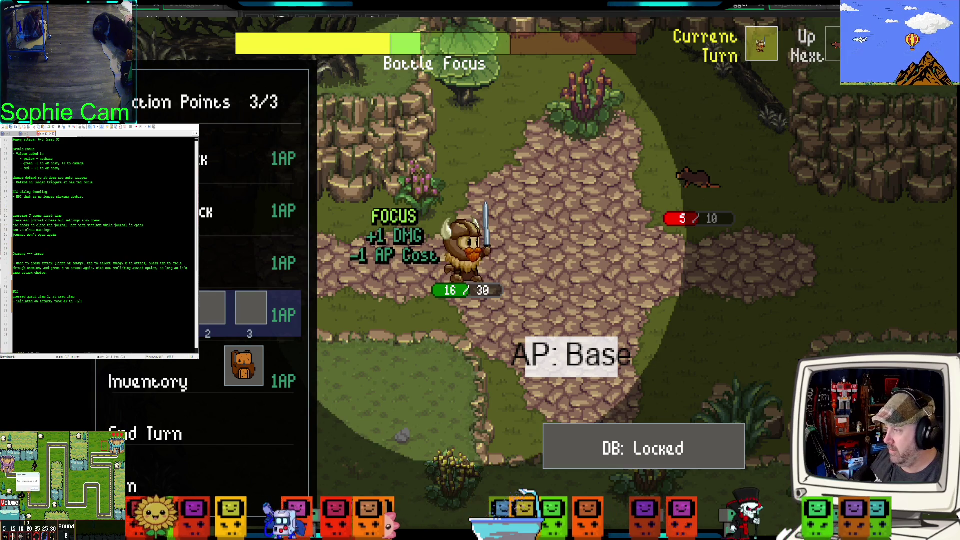
key(e)
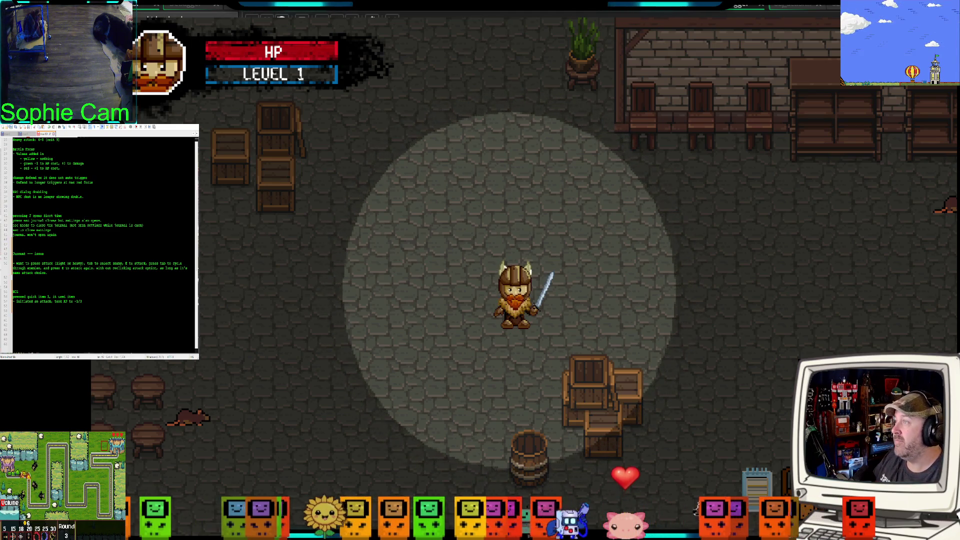
Step: Clear the notes selection, return to the game and walk into a two-rat battle
key(shift+Down)
key(shift+Down)
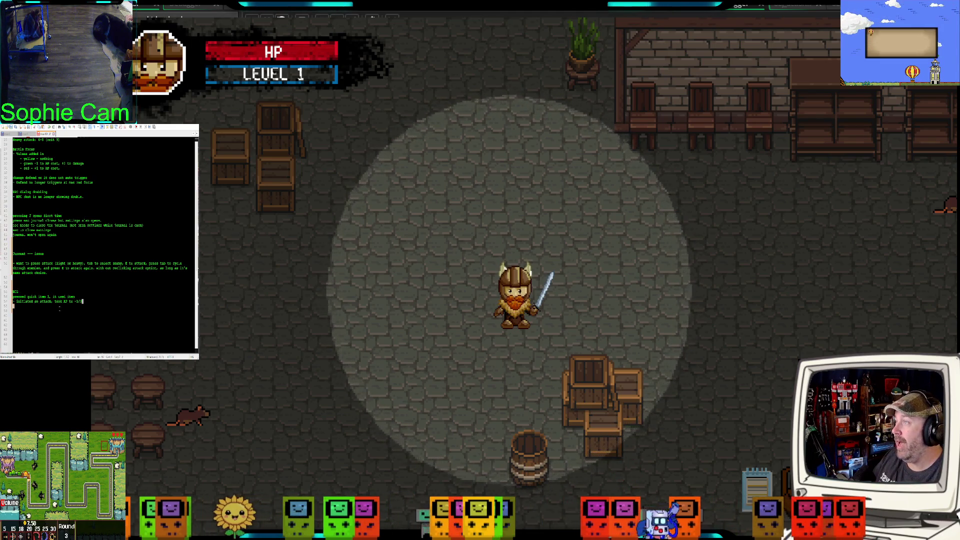
click(92, 301)
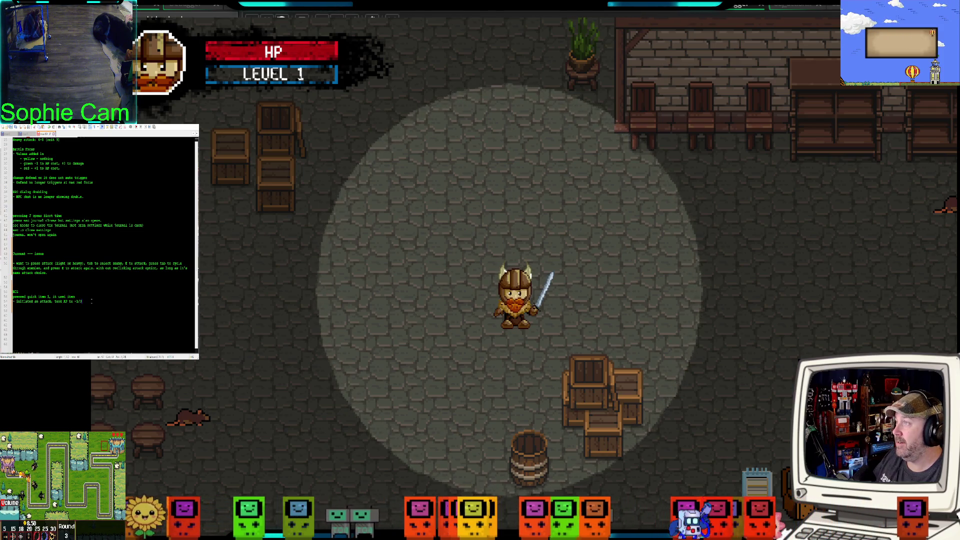
key(Return)
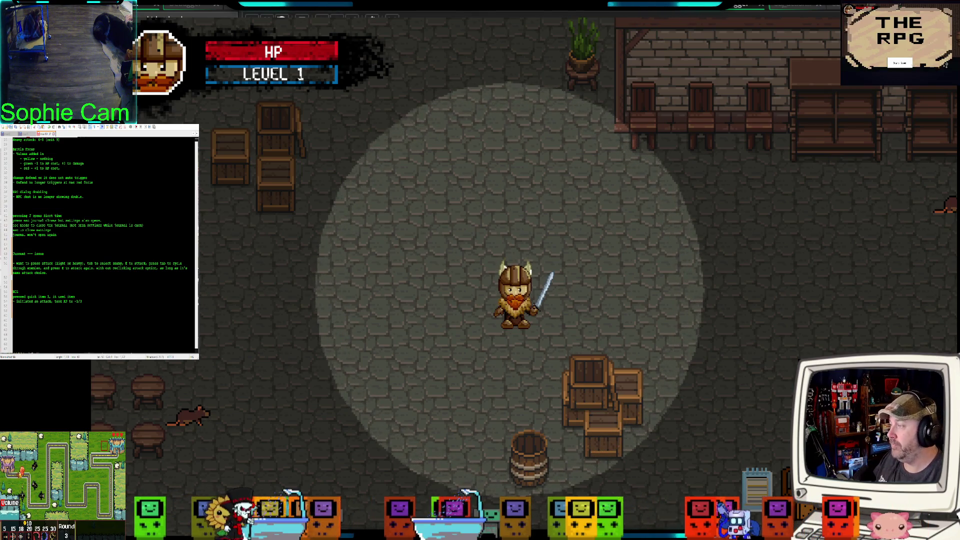
key(d)
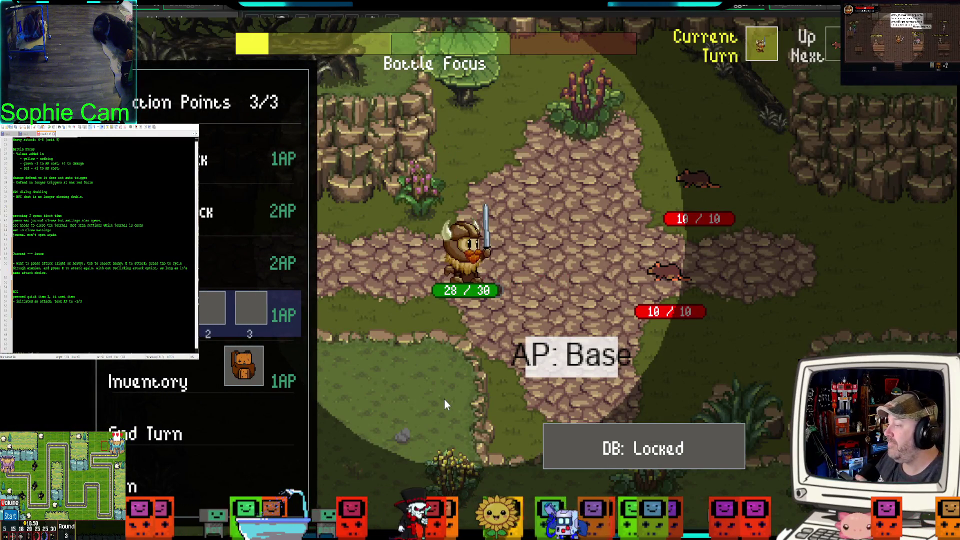
Step: Wound a rat with the 1 AP attack
key(Down)
key(Down)
key(Down)
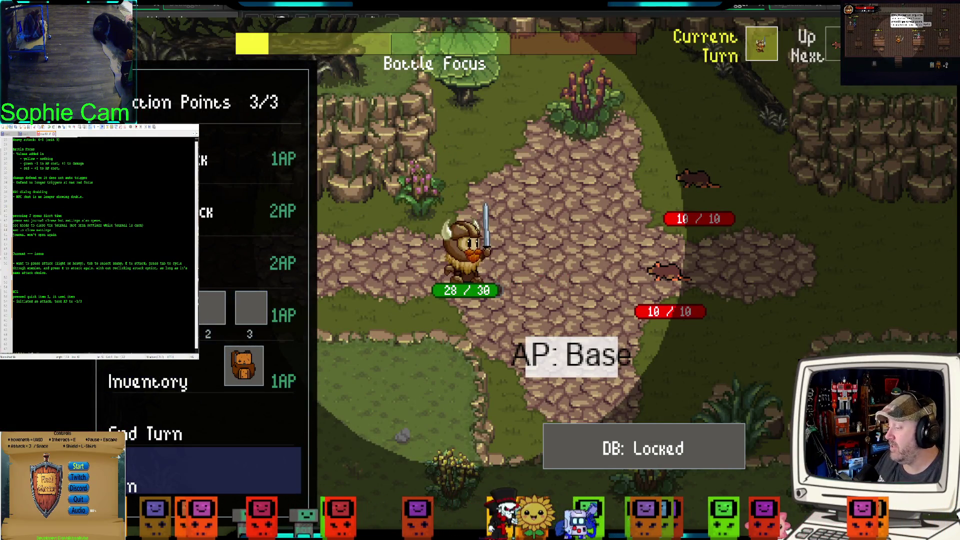
click(201, 161)
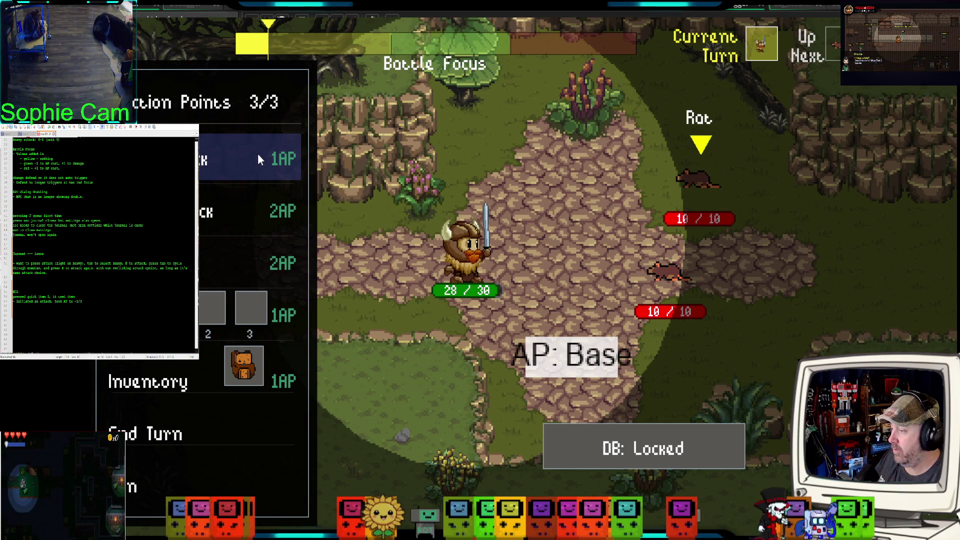
key(e)
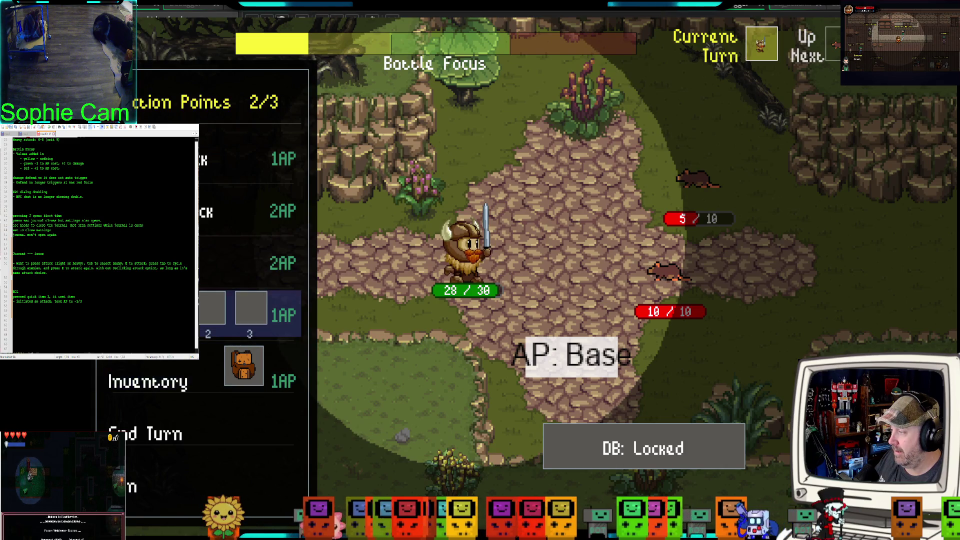
Step: Put the banana into quick slot 1, eat it to heal, and end the turn
click(152, 373)
drag(515, 226, 459, 422)
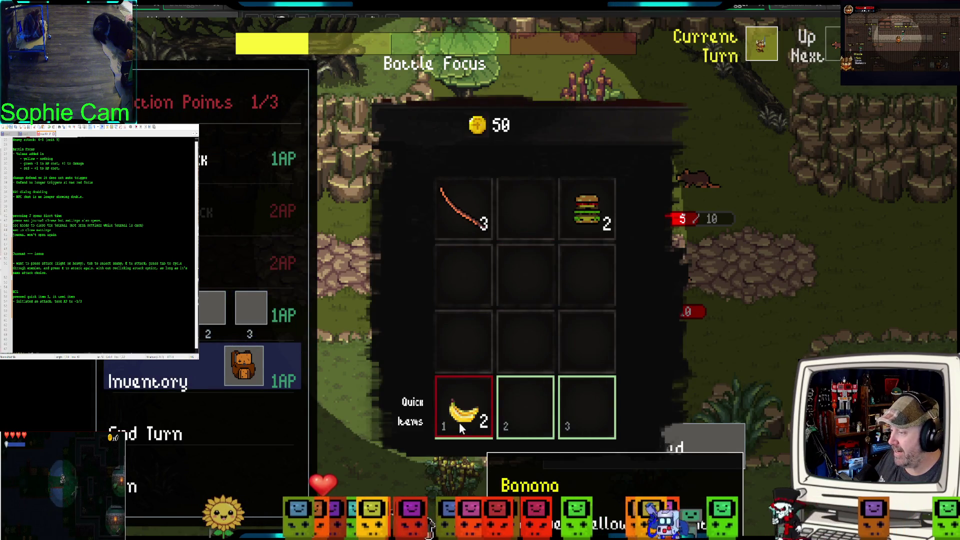
click(152, 384)
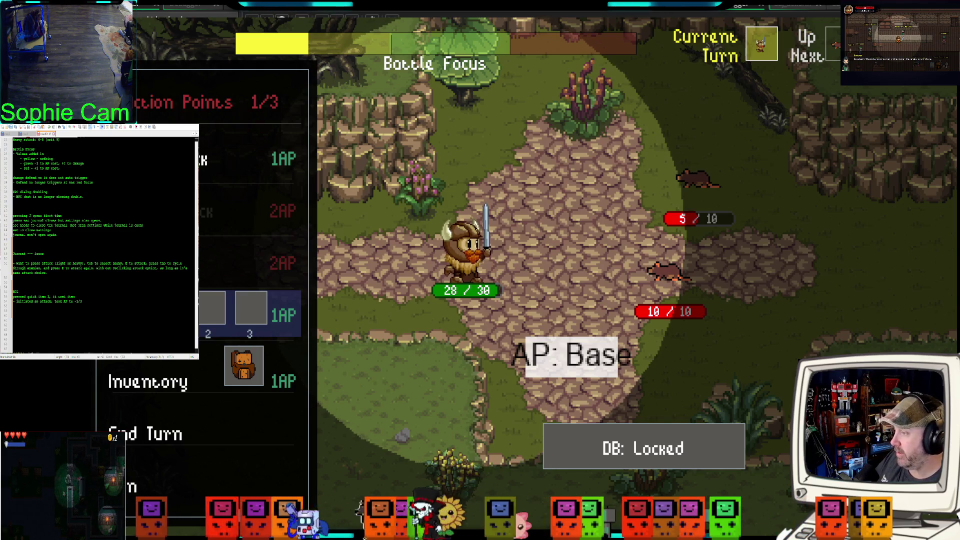
key(1)
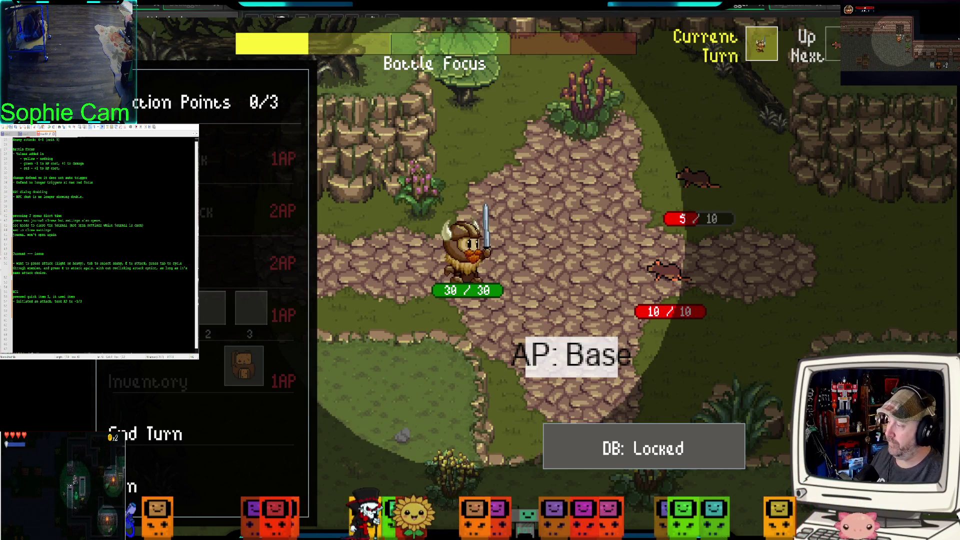
click(199, 412)
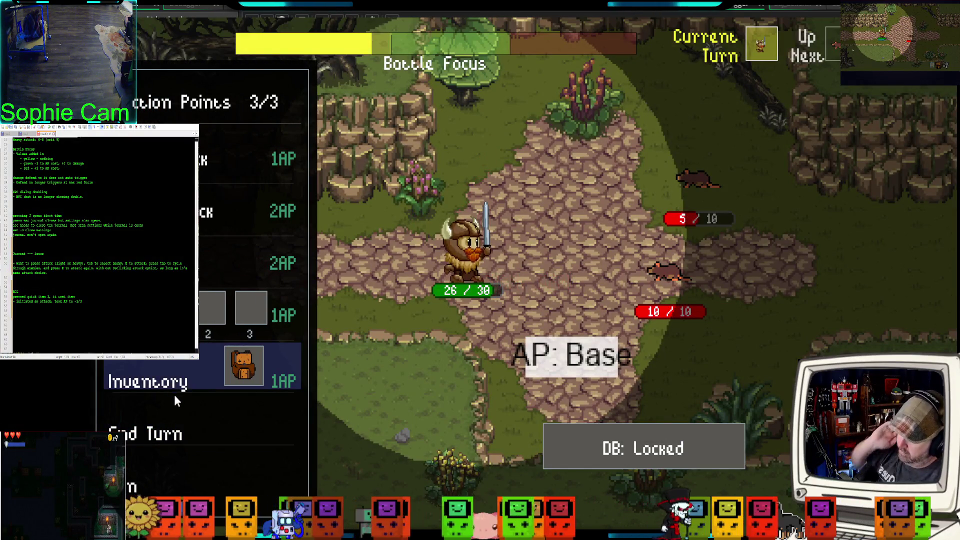
key(Down)
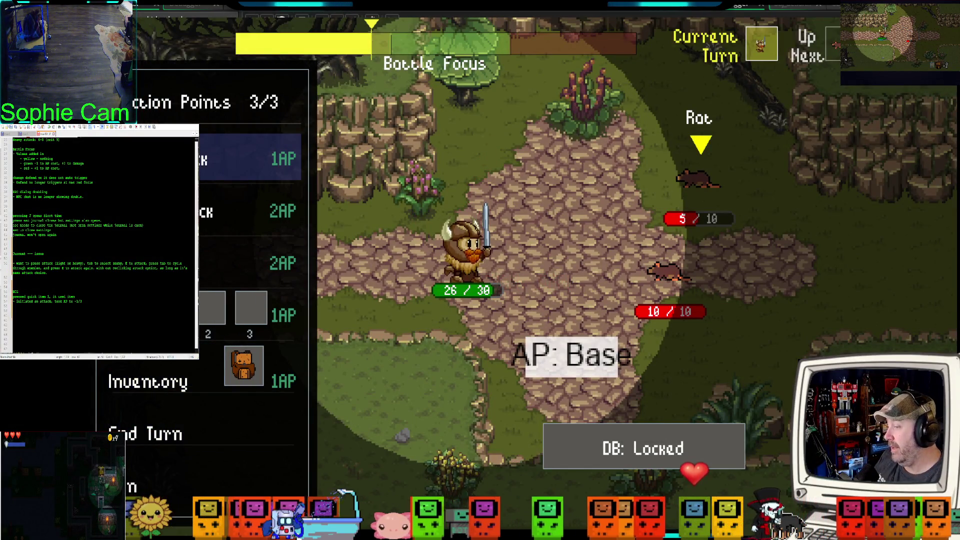
Step: Focus-hit the second rat to 5/10, heal to 30/30 with quick item 1, end turn
key(e)
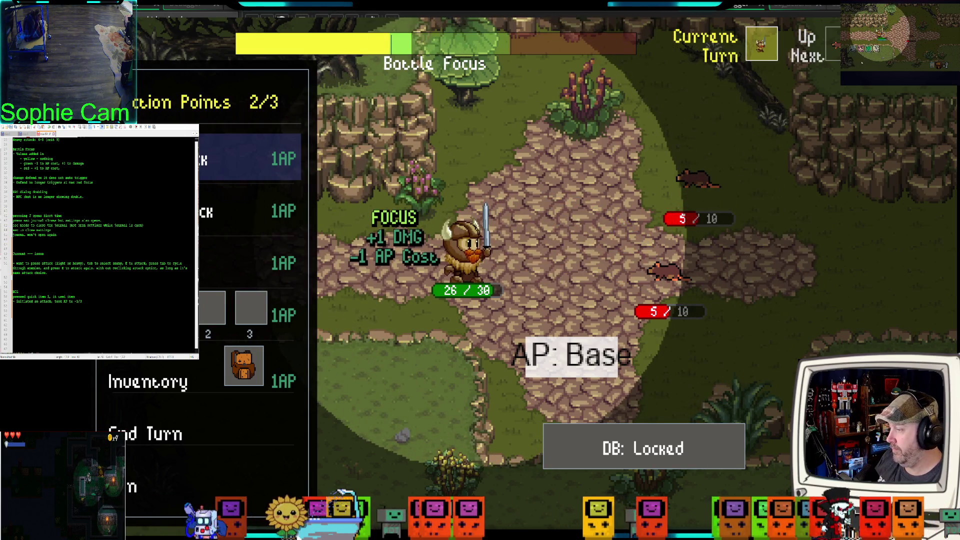
key(Down)
key(Down)
key(Down)
key(Up)
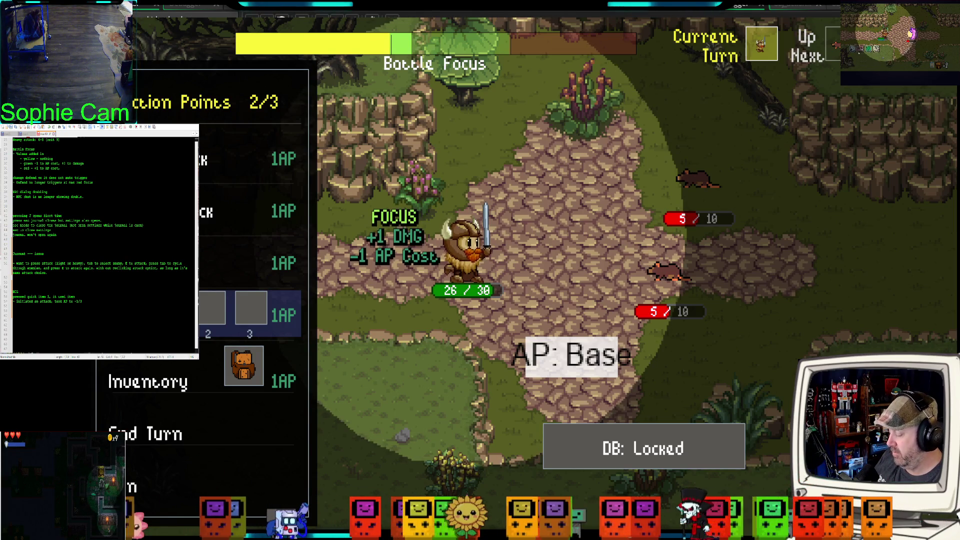
key(1)
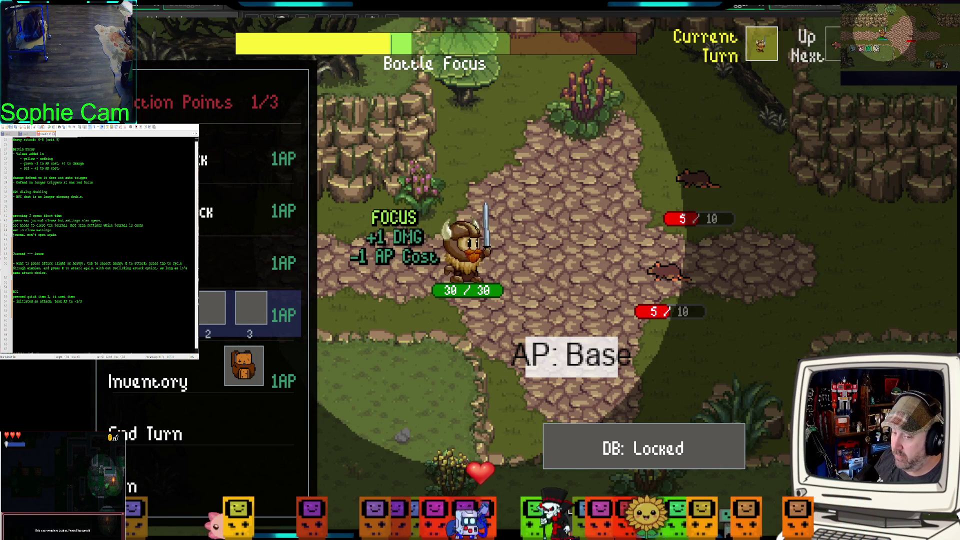
click(198, 435)
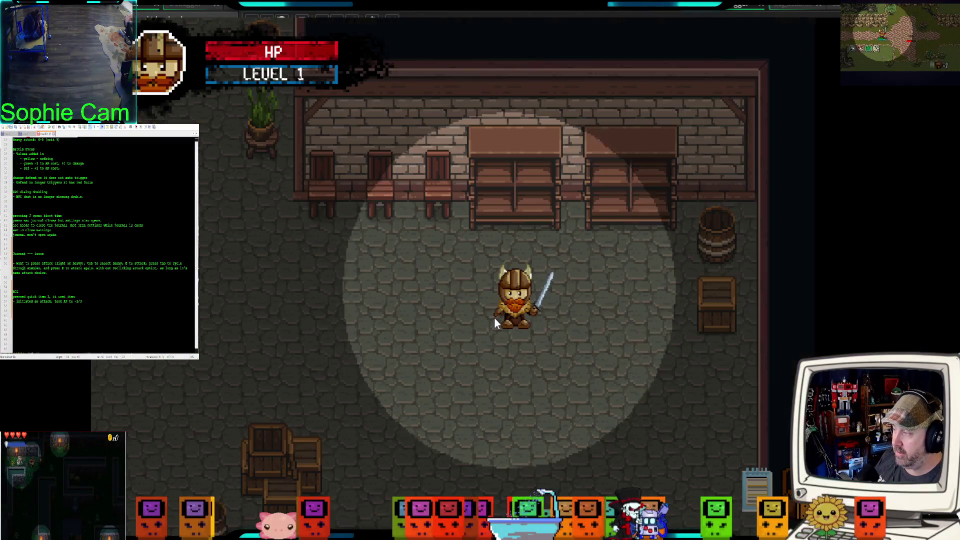
Step: Exit the cellar, walk to the bar and talk to Brewer the Bar Keep
key(a)
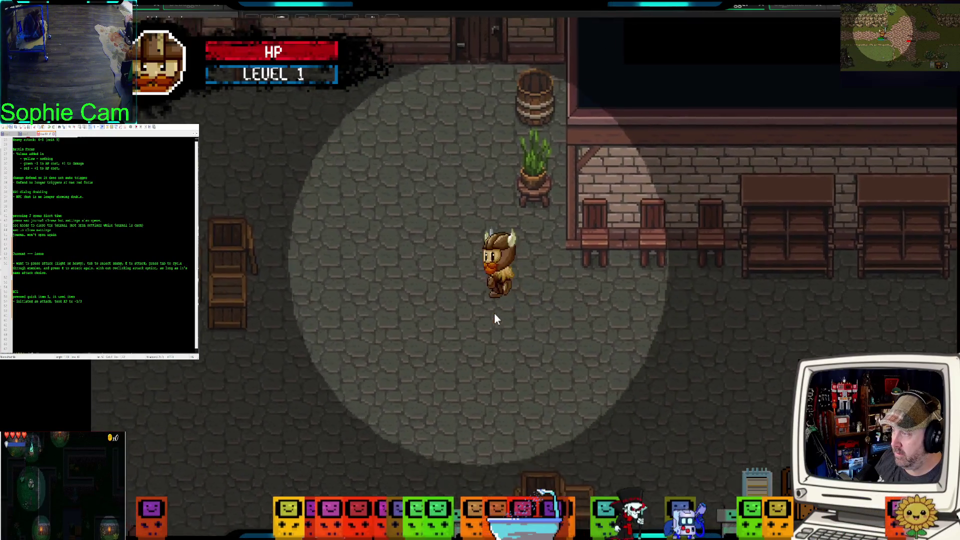
key(w)
key(e)
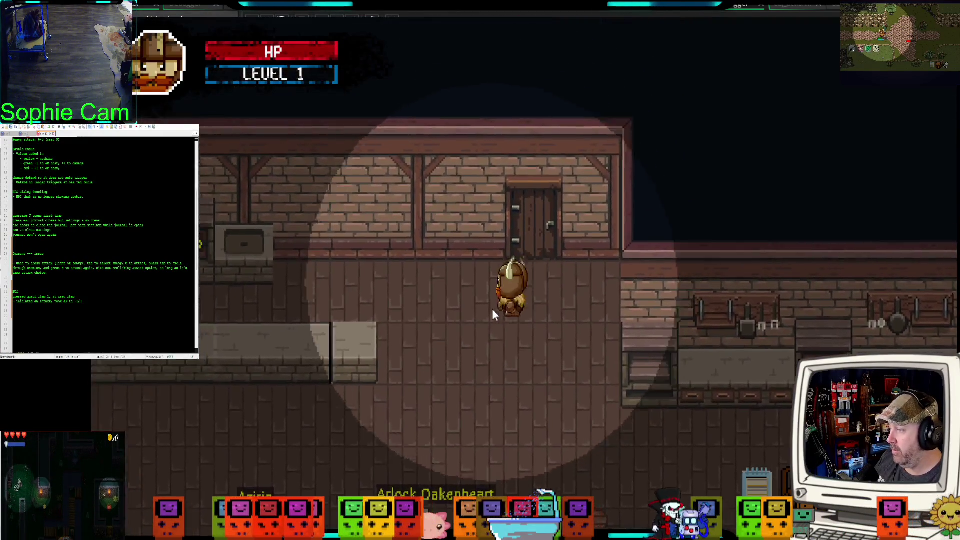
key(s)
key(a)
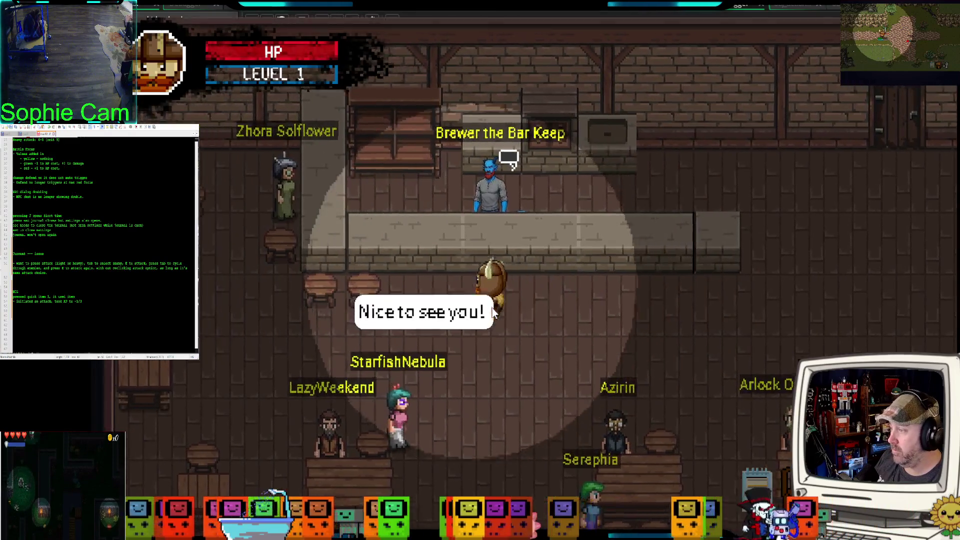
key(e)
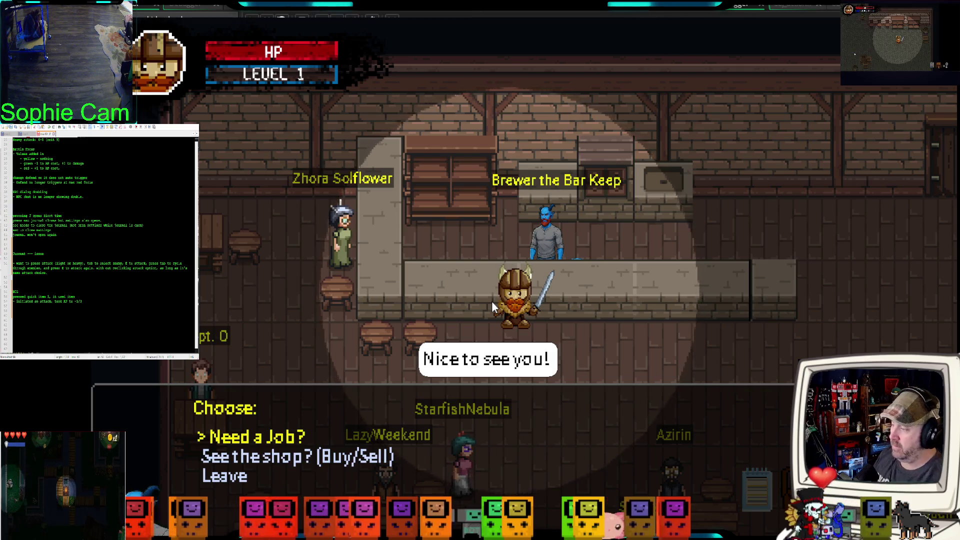
Step: Open Brewer's shop, buy apples at 2 gold each and place them in quick slot 1
key(s)
key(e)
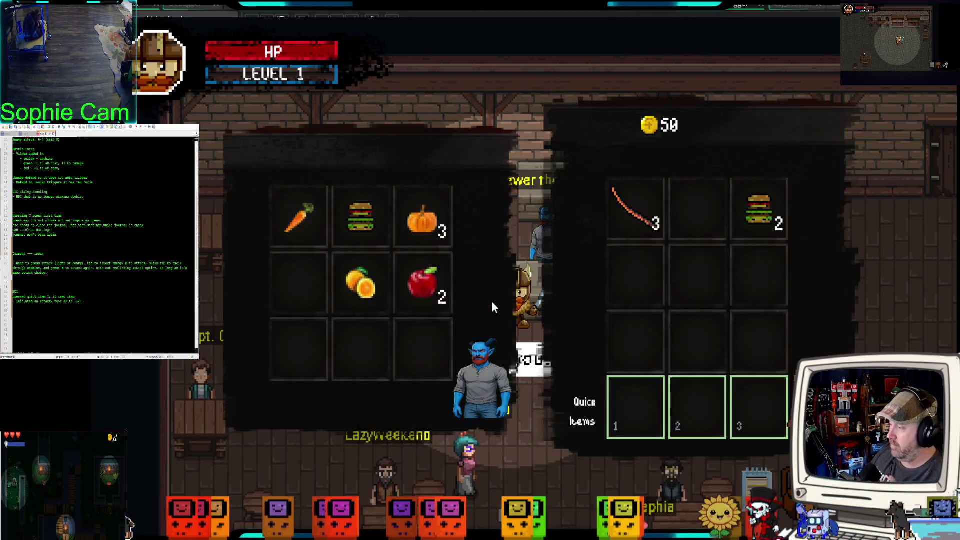
click(433, 300)
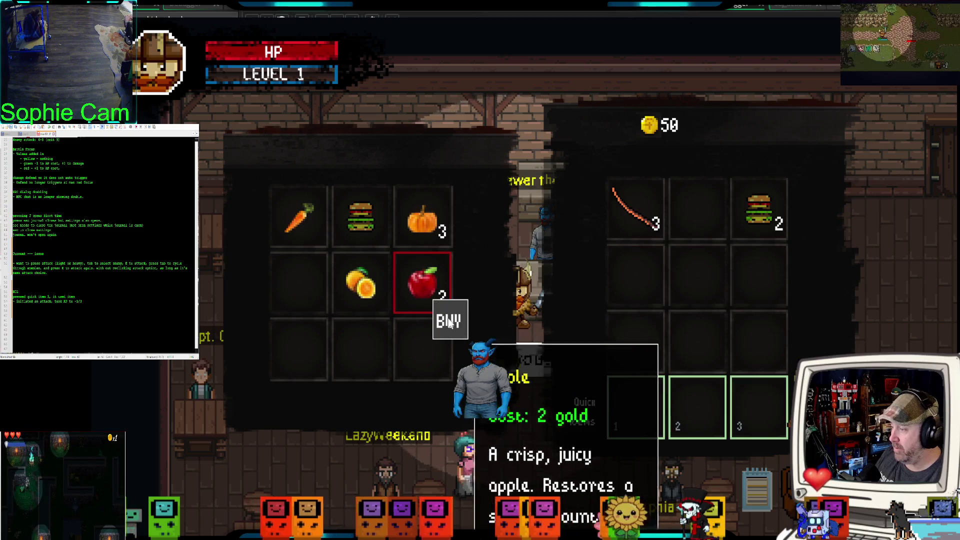
click(449, 321)
click(425, 288)
click(441, 310)
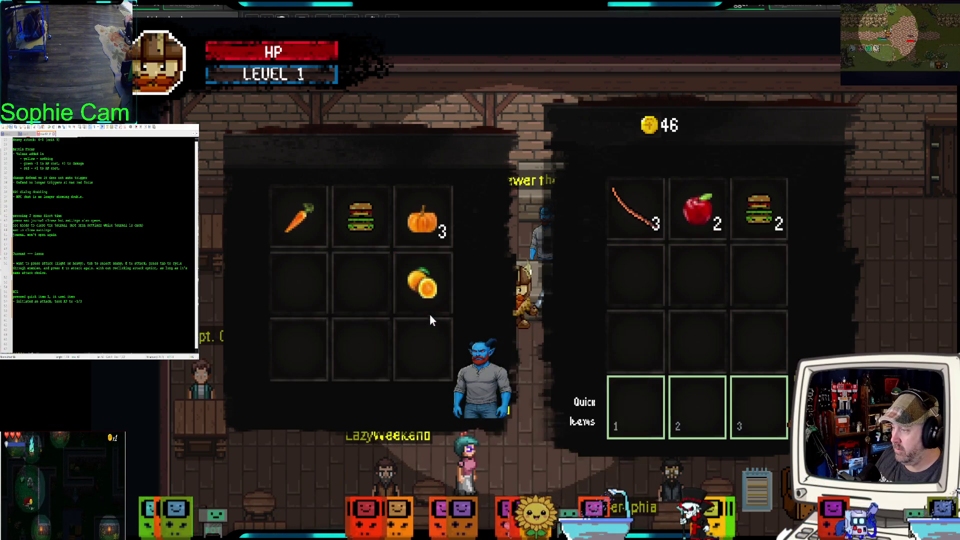
click(697, 220)
drag(696, 220, 632, 398)
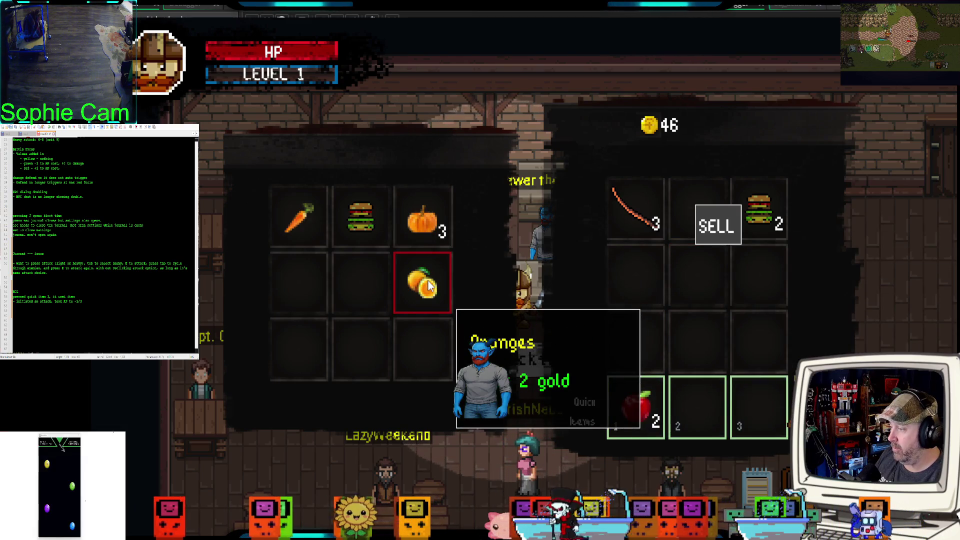
Step: Buy three pumpkins from the shop
click(428, 232)
click(445, 253)
click(426, 231)
click(442, 248)
click(427, 230)
click(440, 247)
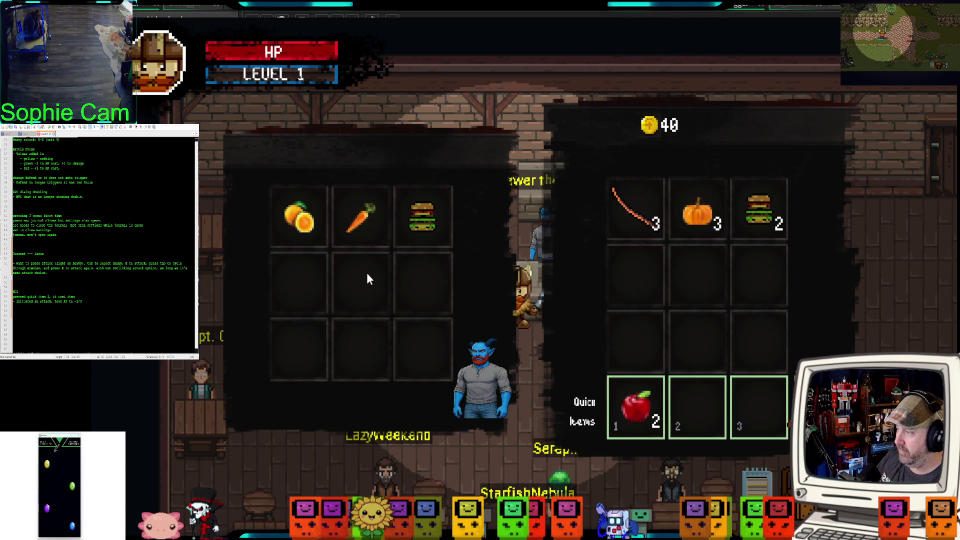
Step: Buy the oranges and the carrot for 2 gold each, leaving 36 gold, and close the shop
click(301, 225)
click(314, 243)
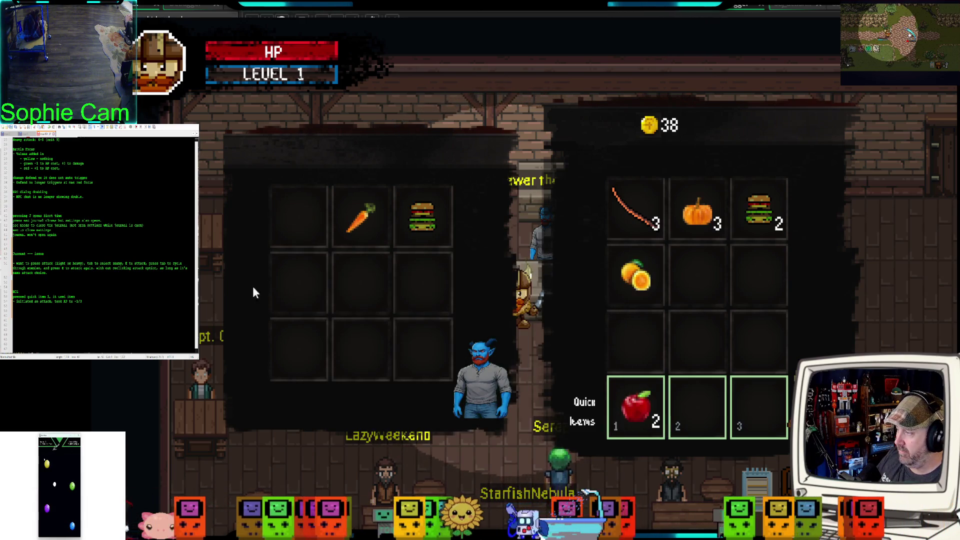
click(361, 218)
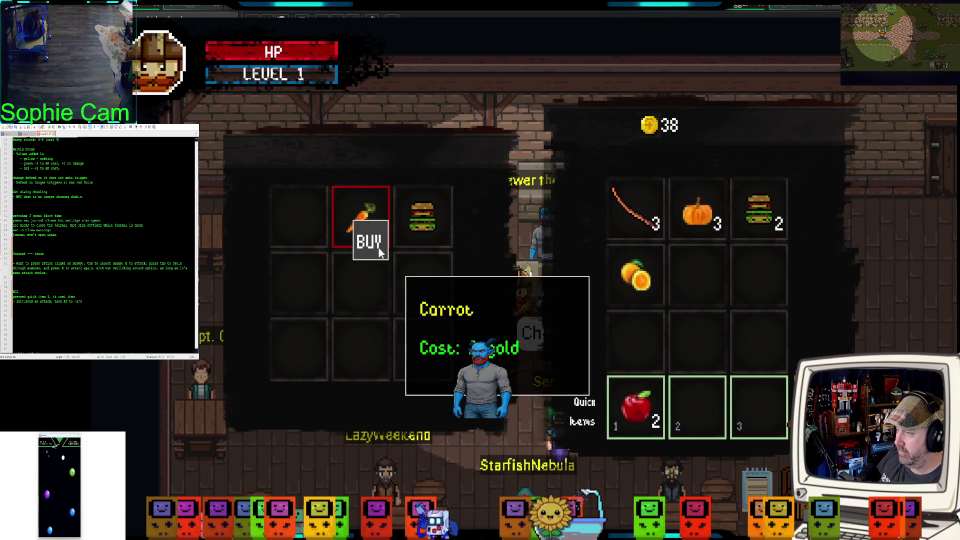
click(369, 241)
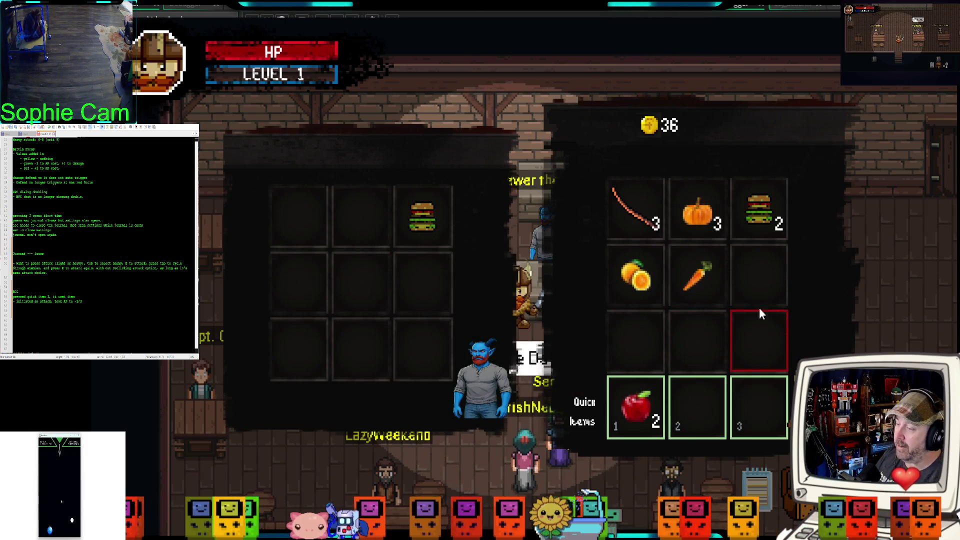
key(Escape)
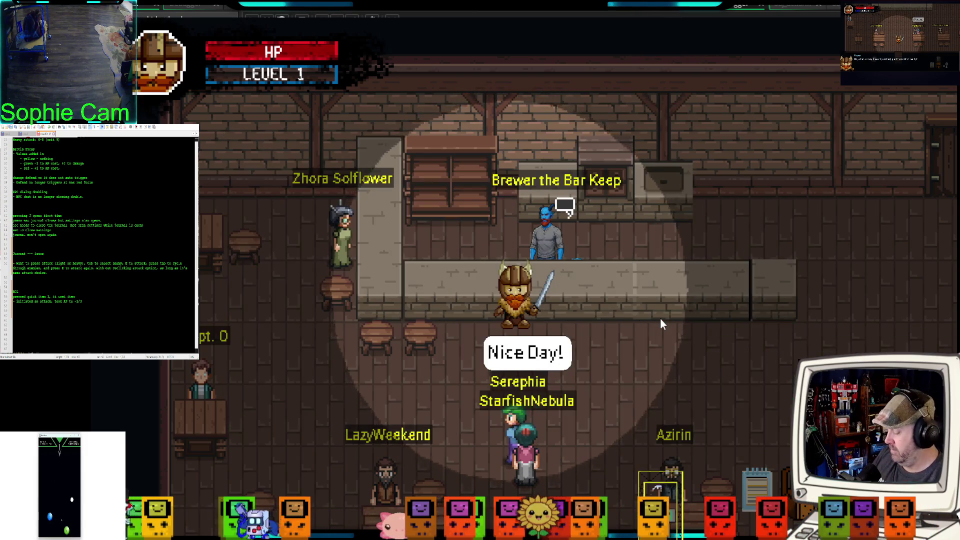
Step: Put the pumpkin in quick slot 2 and the carrot in quick slot 3
key(i)
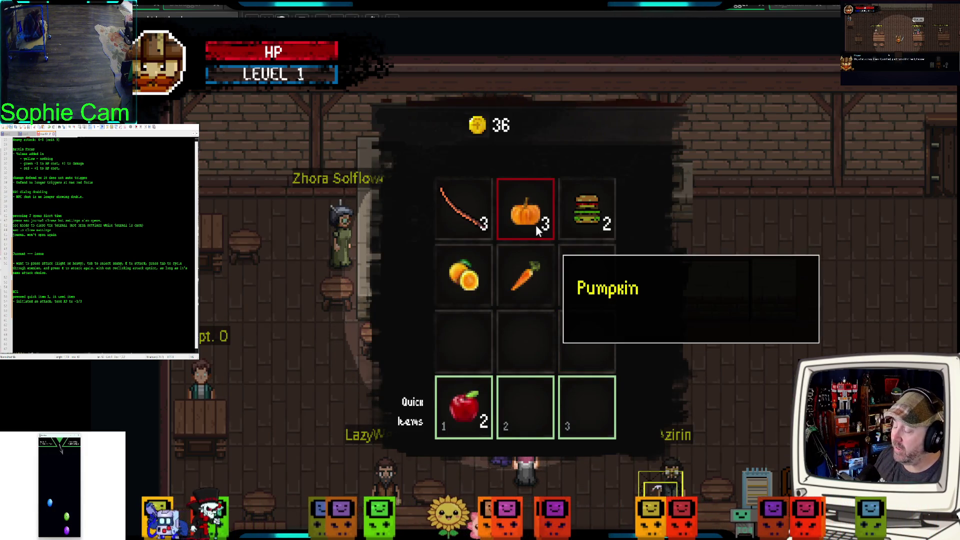
drag(530, 294, 528, 401)
mouse_move(522, 278)
mouse_down()
mouse_move(551, 328)
mouse_move(549, 419)
mouse_up()
key(Escape)
Step: Walk past the counter into the cellar and down into a rat to start a battle
key(d)
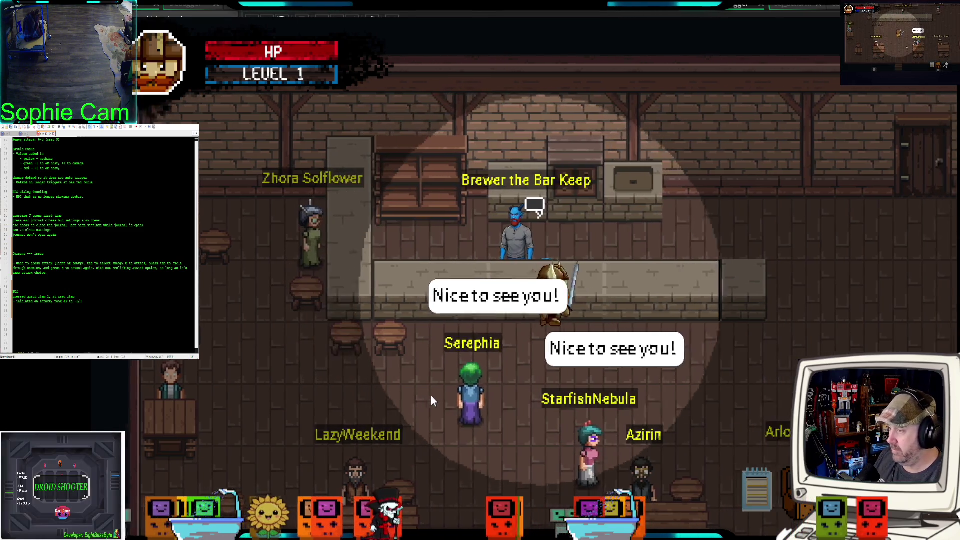
key(d)
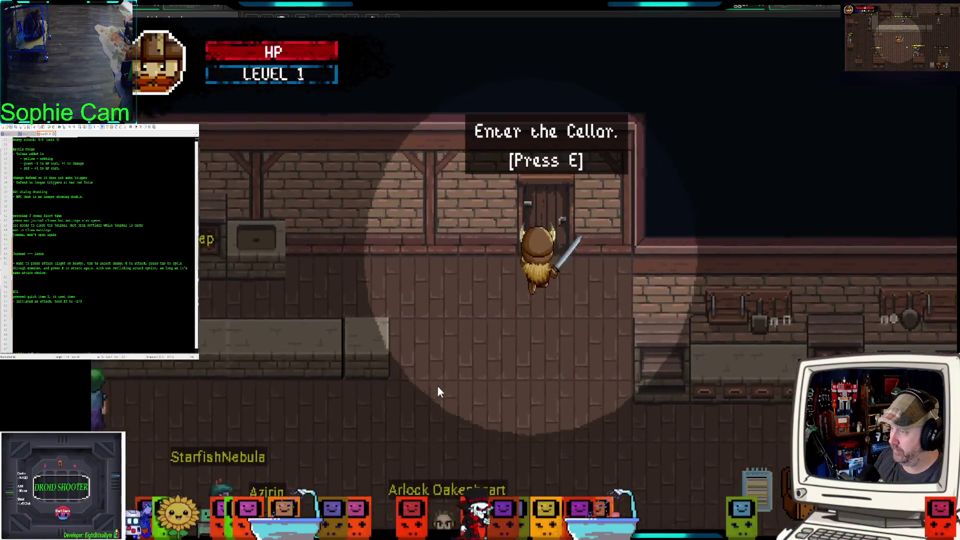
key(e)
key(s)
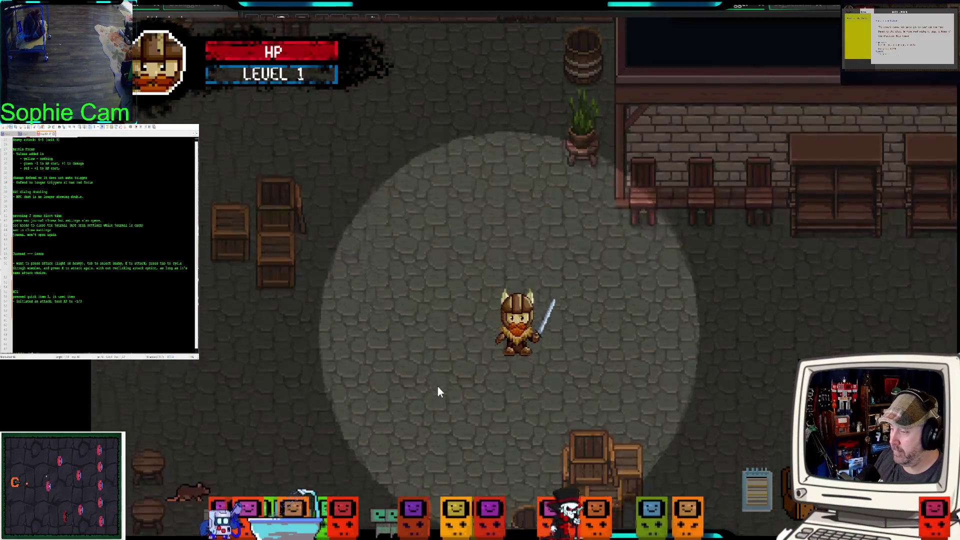
key(s)
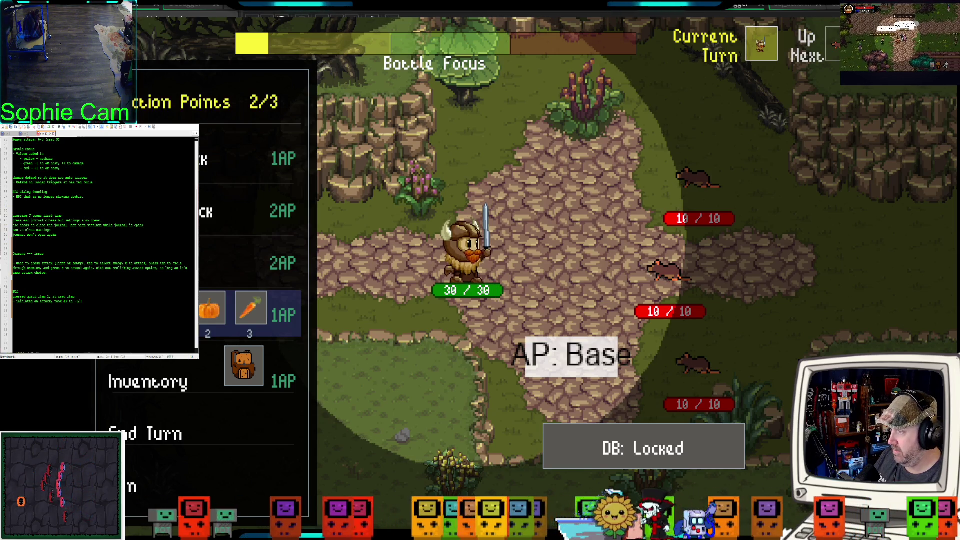
Step: Rearrange the quick slots with the apple in slot 1, use it, and end the turn
click(166, 384)
click(464, 406)
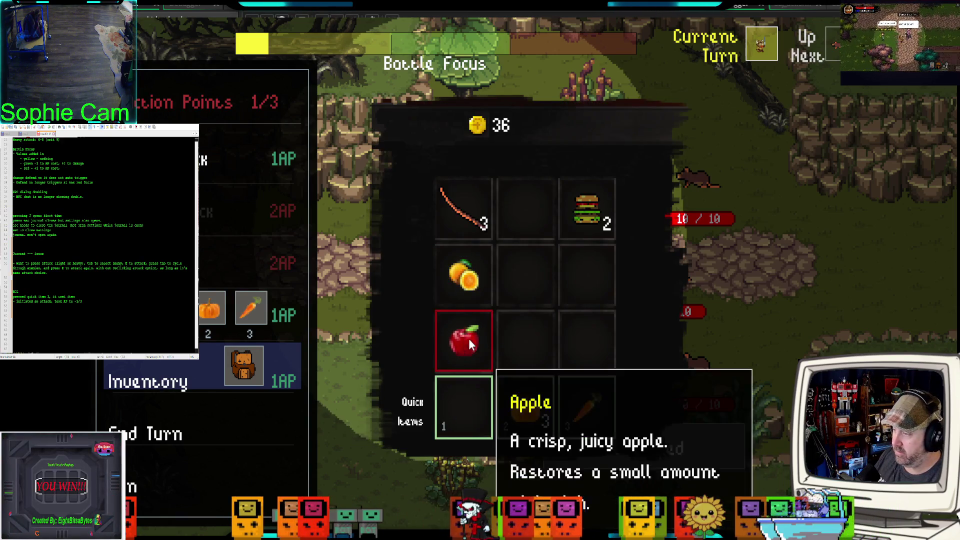
click(525, 406)
click(571, 400)
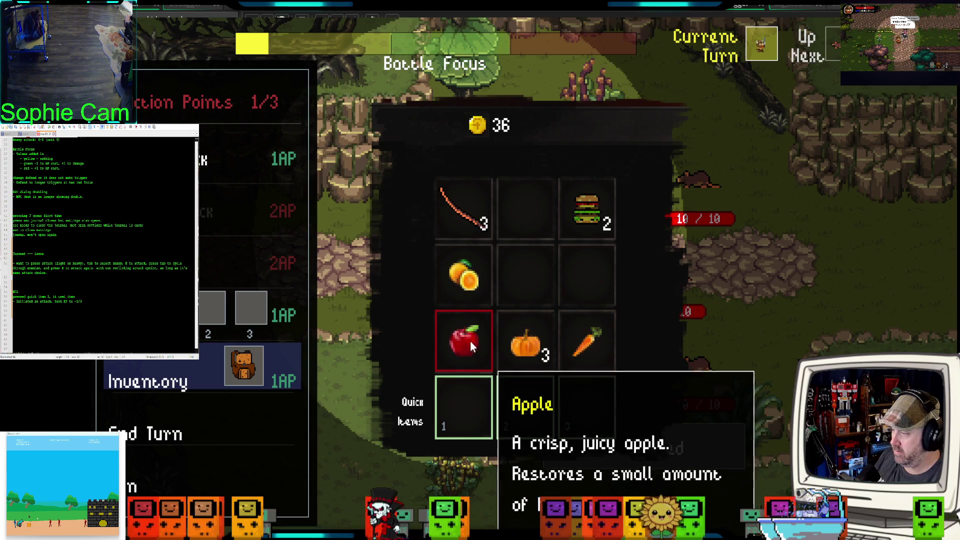
click(470, 340)
key(Escape)
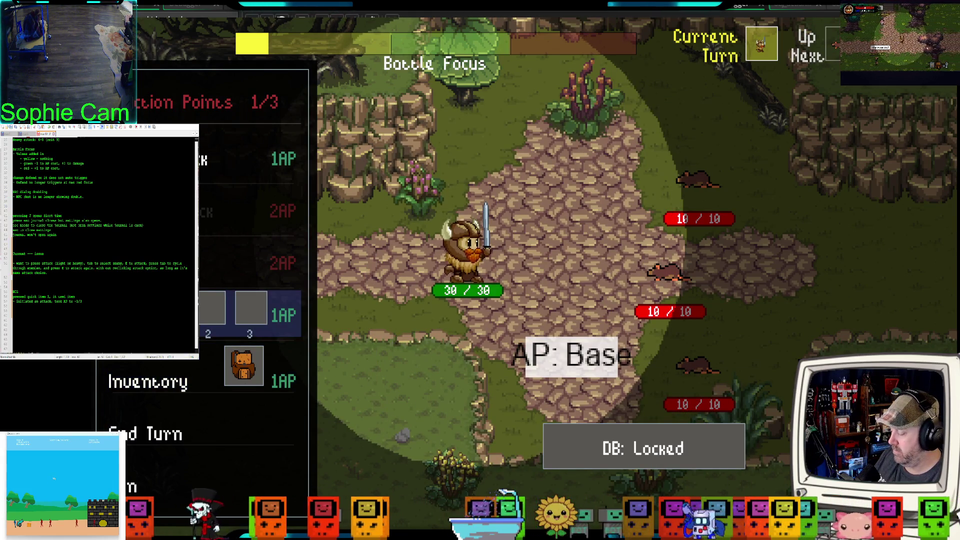
key(1)
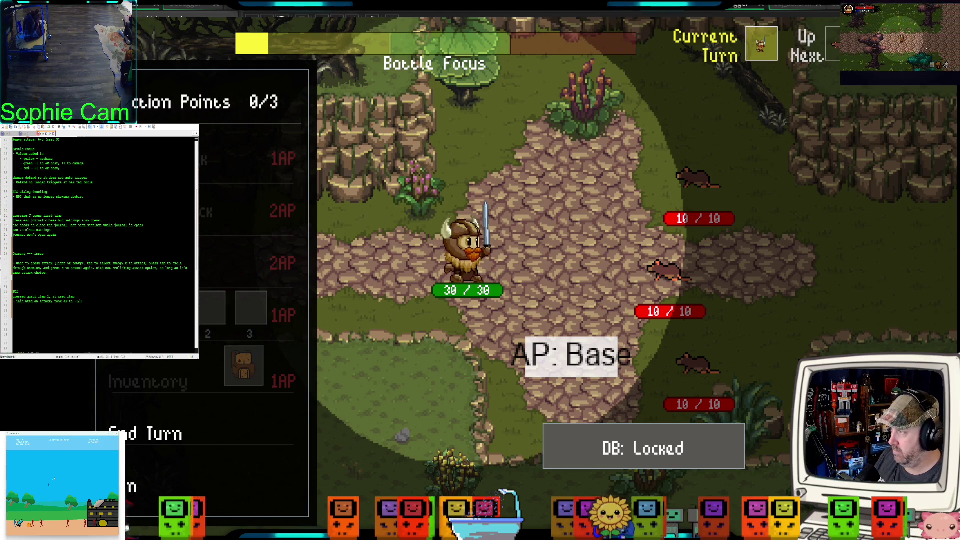
click(199, 414)
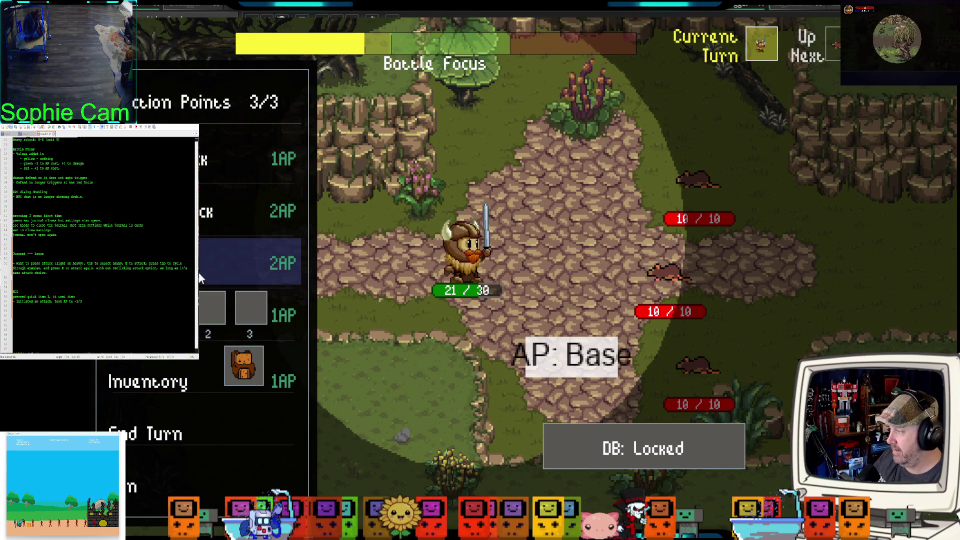
Step: Move the pumpkin into quick slot 1 during the next turn
click(295, 356)
drag(534, 343, 461, 404)
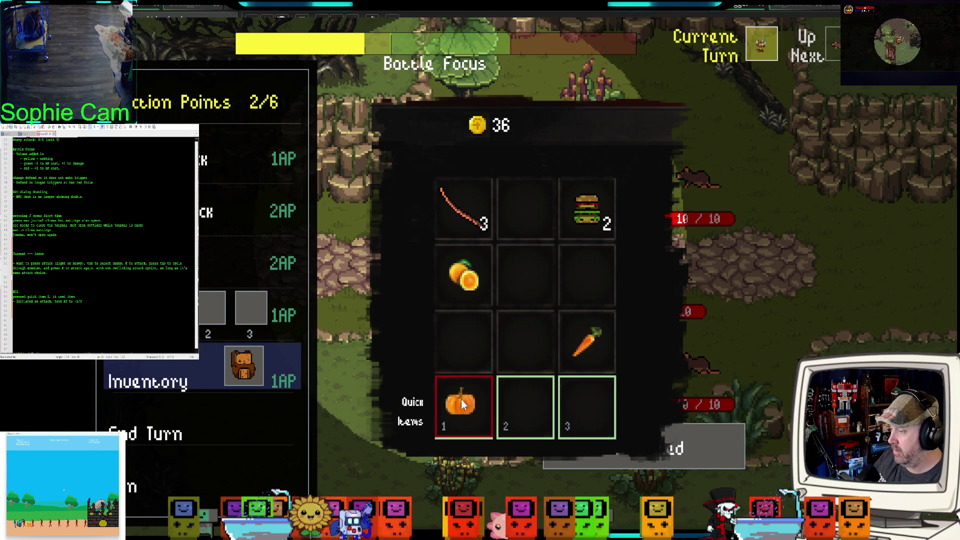
key(Escape)
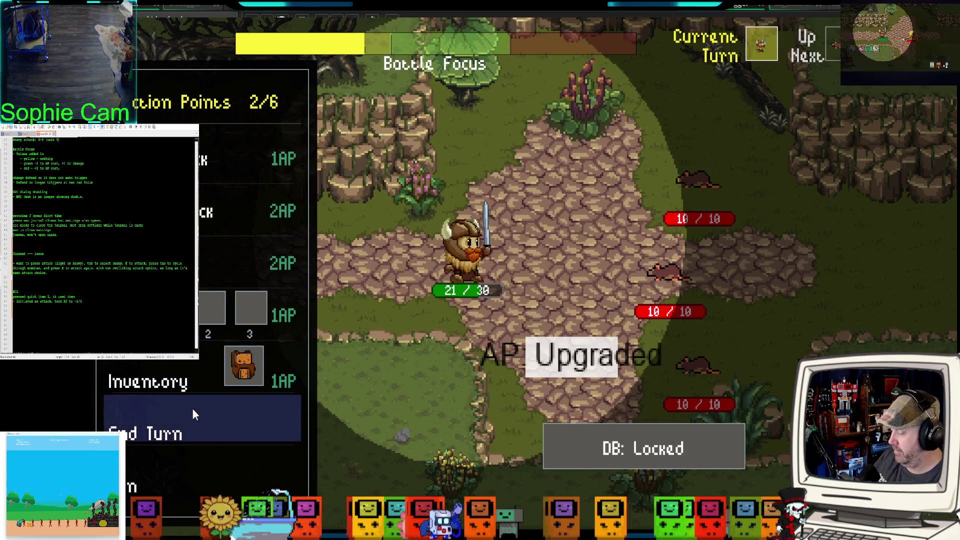
Step: Attack a rat down to 7/10, heal with quick item 1, end the turn, and set AP to Base
key(Up)
key(Up)
key(Up)
key(Up)
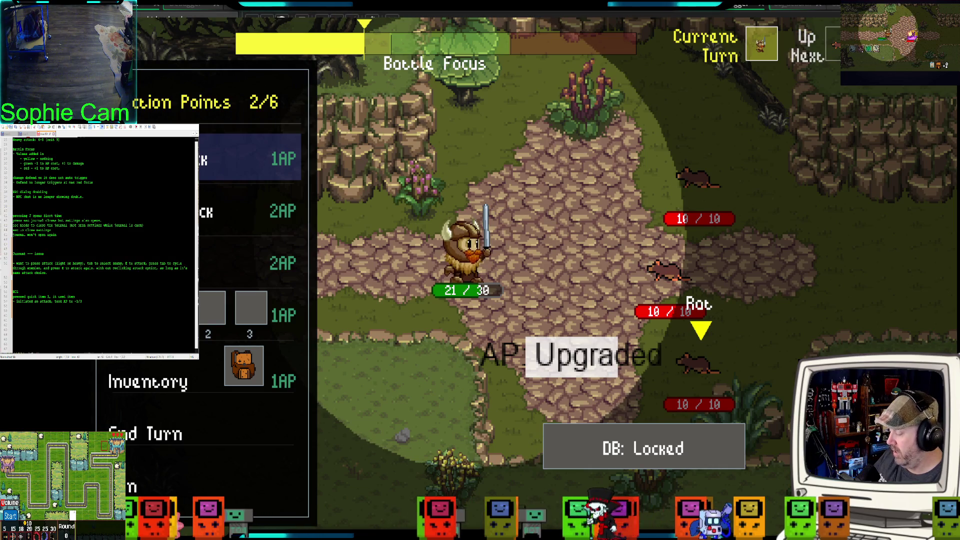
key(e)
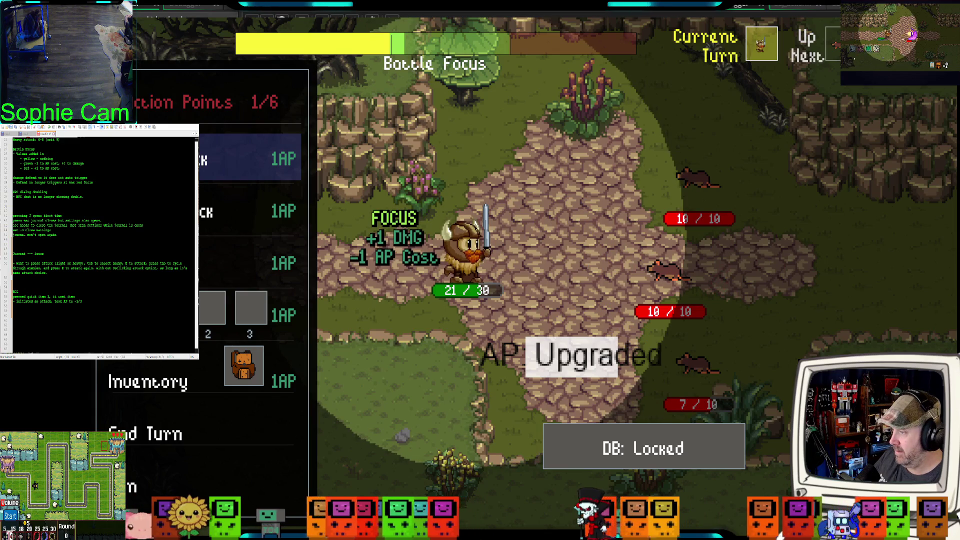
key(Down)
key(Down)
key(Down)
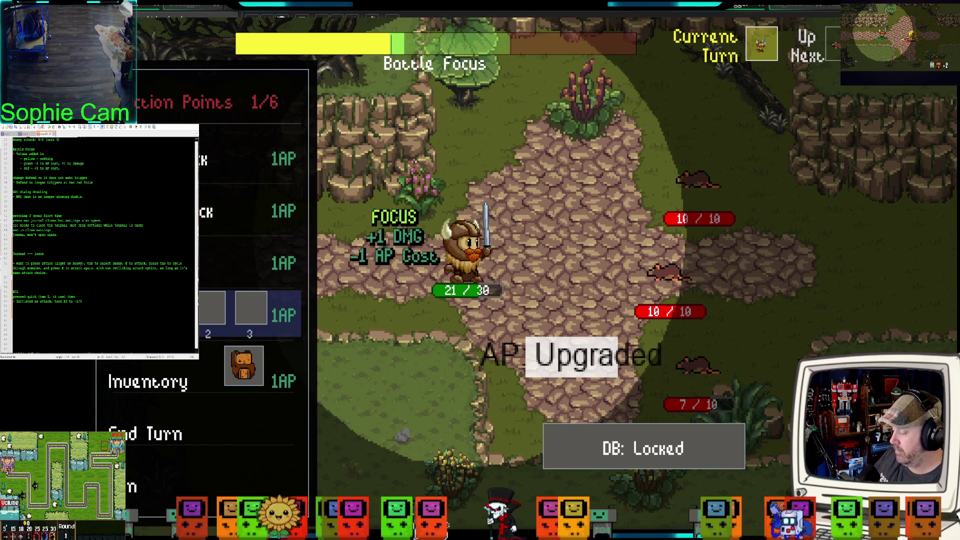
key(1)
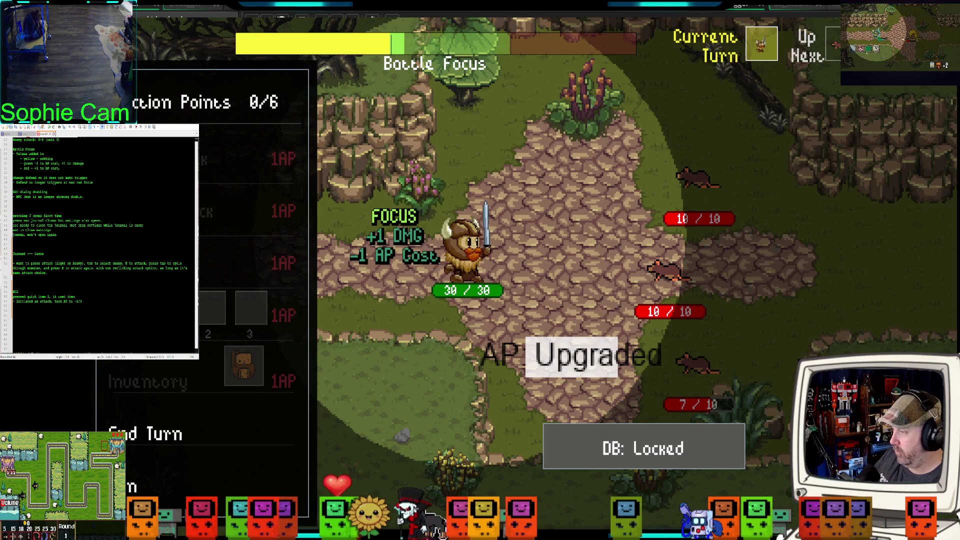
click(167, 427)
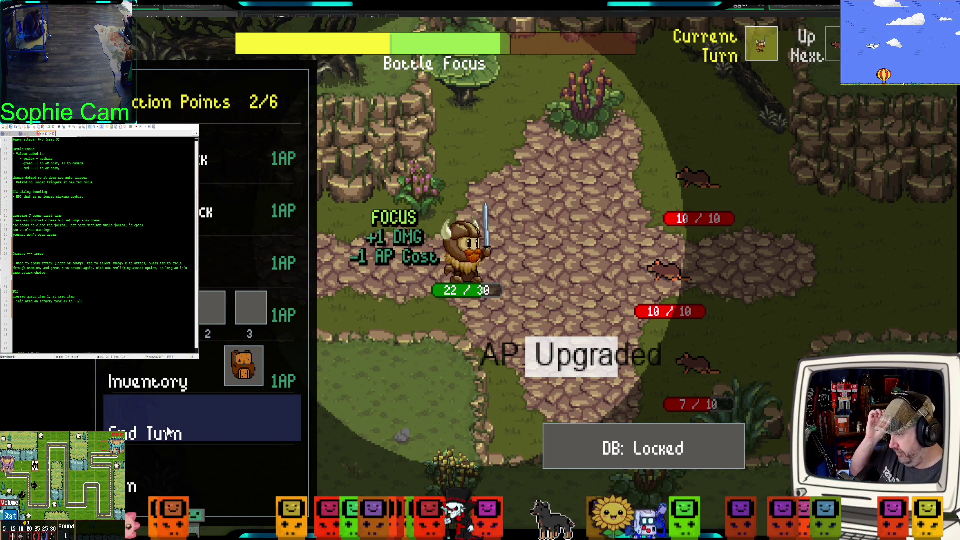
click(591, 366)
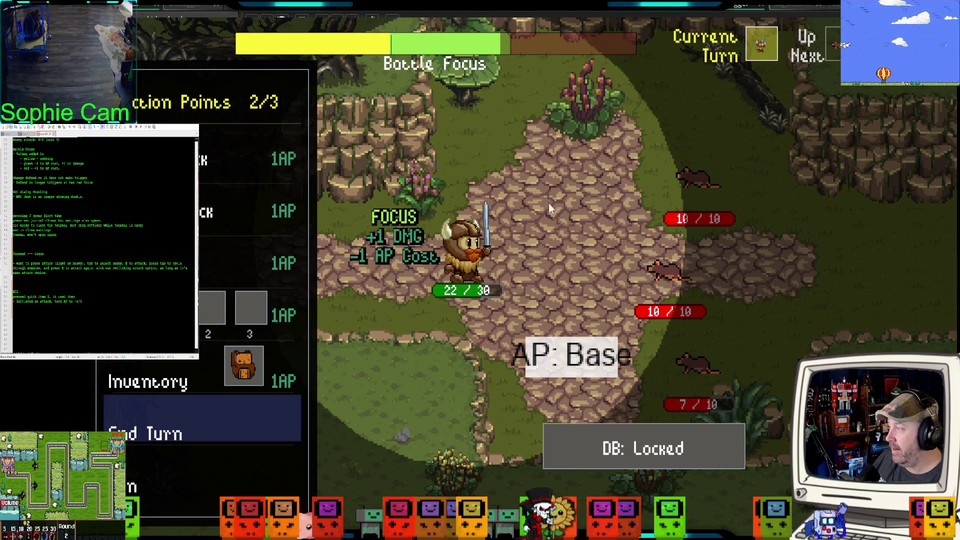
Step: Heal the hero from 19 to 30/30 HP with quick item 1 across two turns
key(Up)
key(Up)
key(Up)
key(Down)
key(Down)
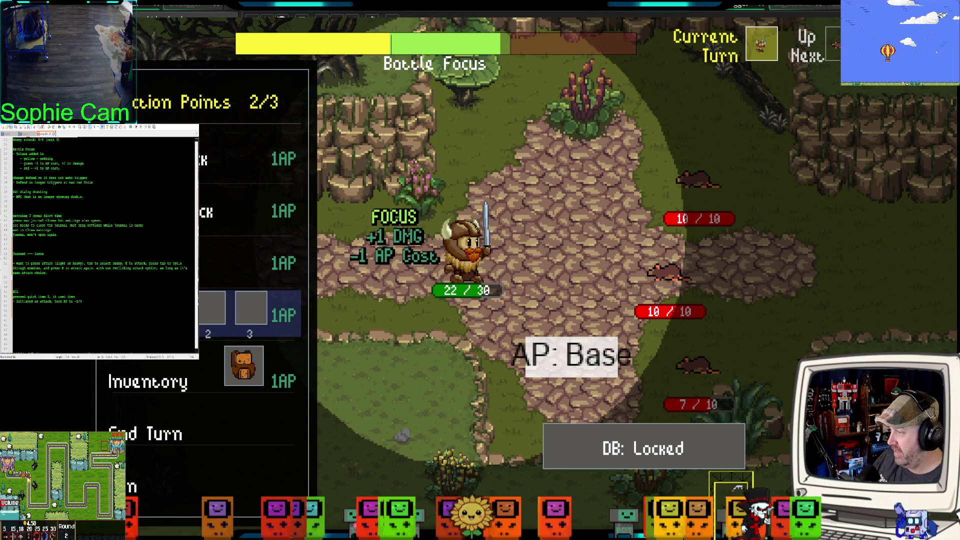
key(1)
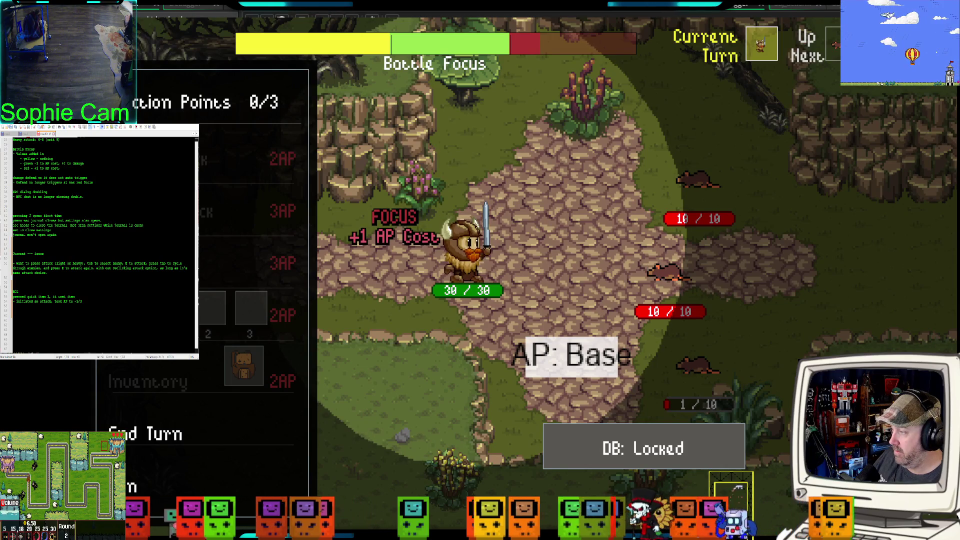
click(222, 417)
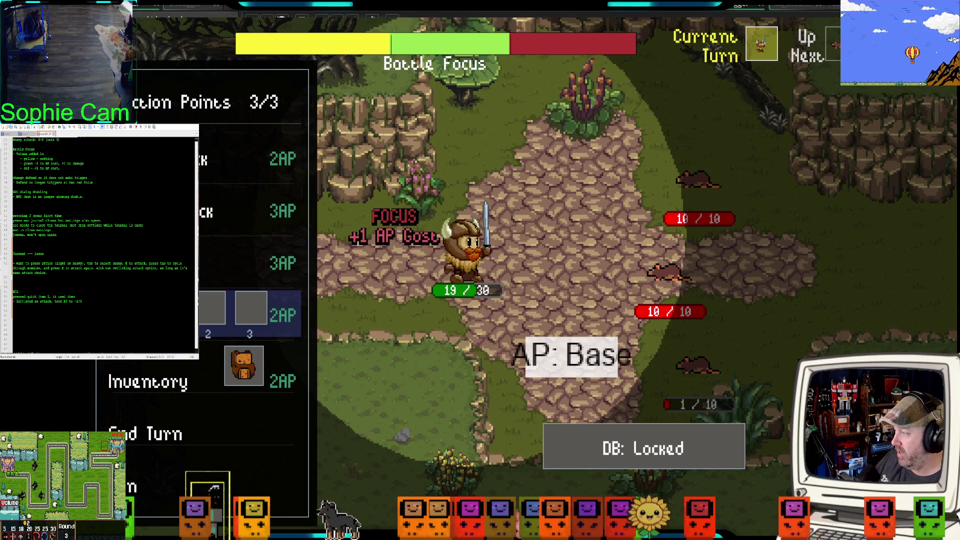
key(1)
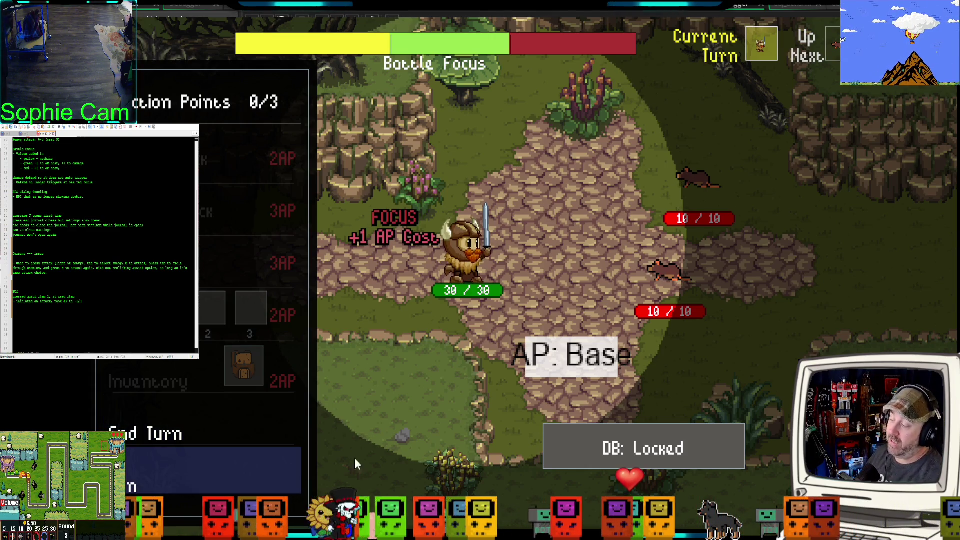
click(200, 476)
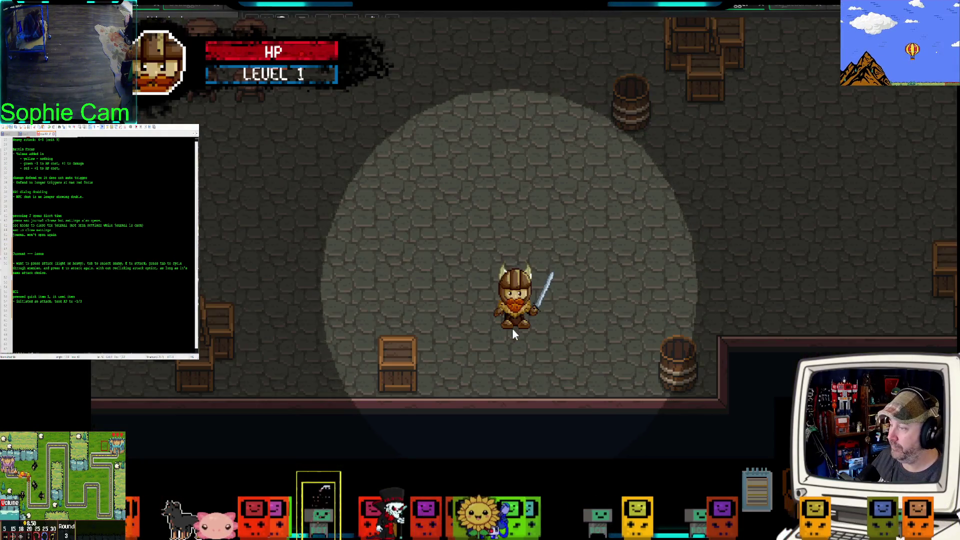
Step: Walk the hero from the battle area up and right into the tavern
key(a)
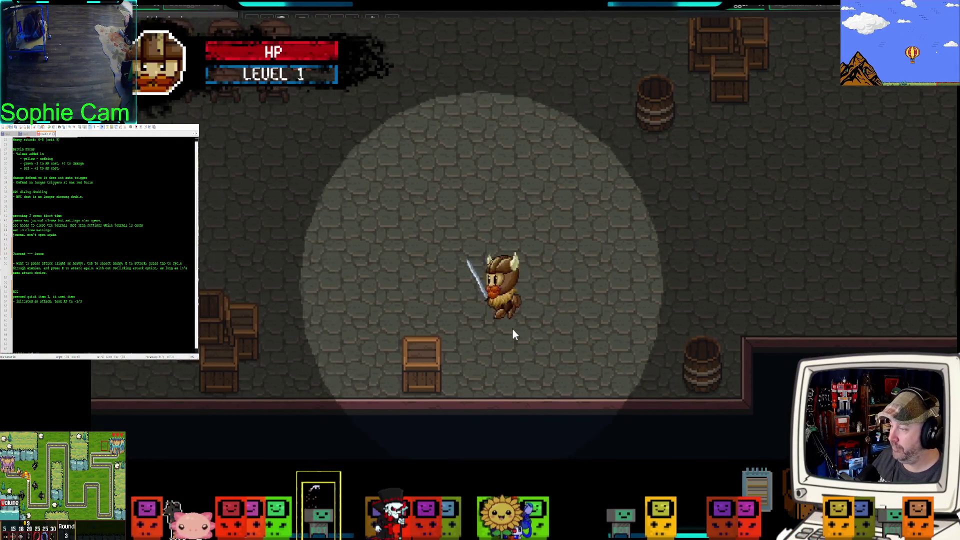
key(w)
key(w)
key(d)
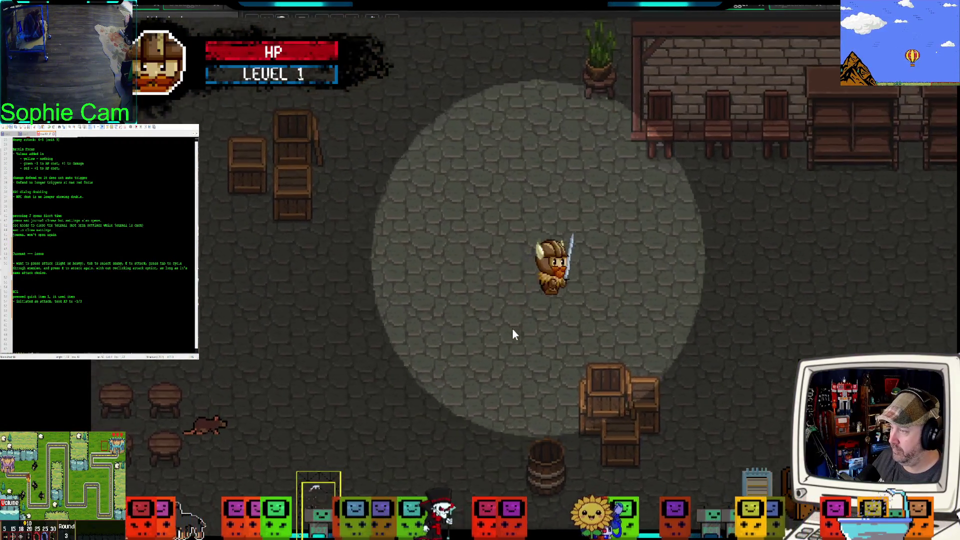
key(w)
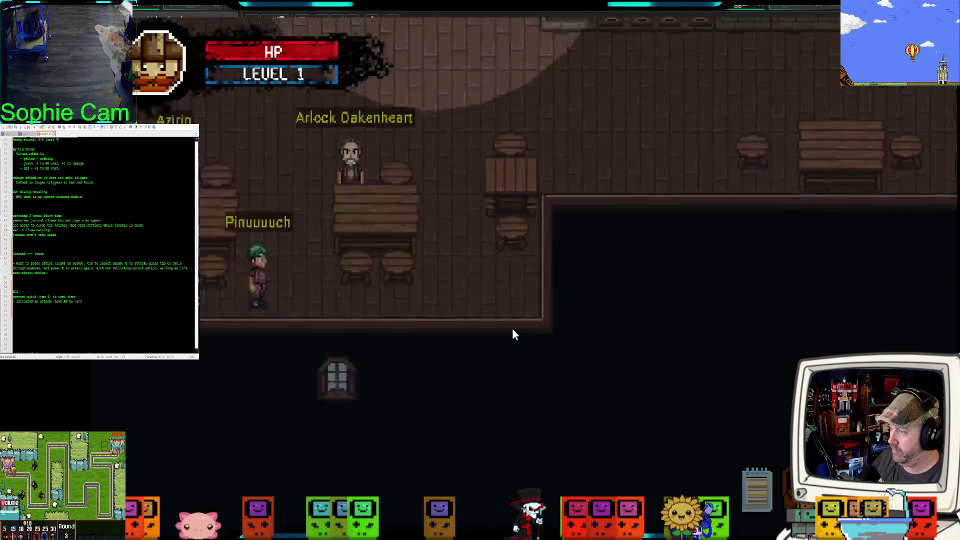
Step: Move the Oranges into the bottom-middle inventory slot
key(i)
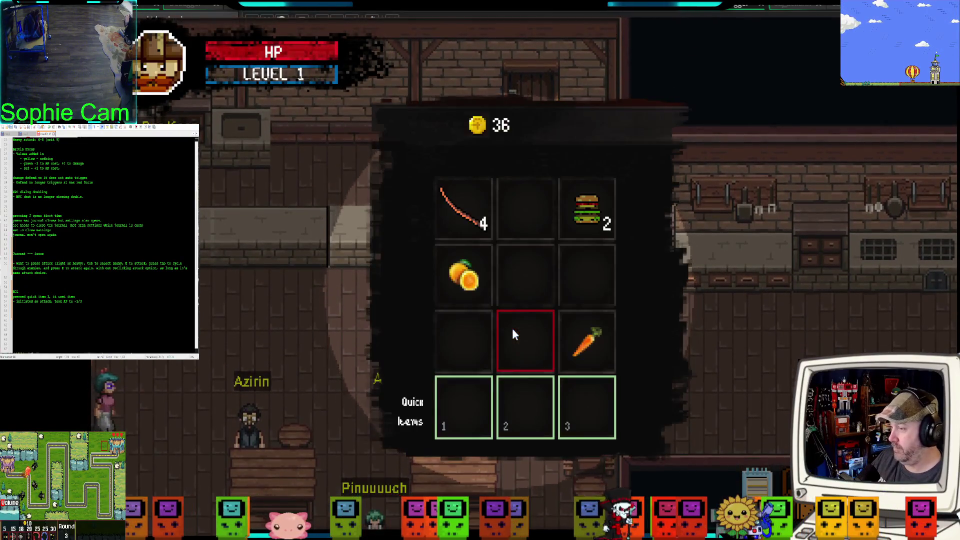
drag(462, 275, 525, 341)
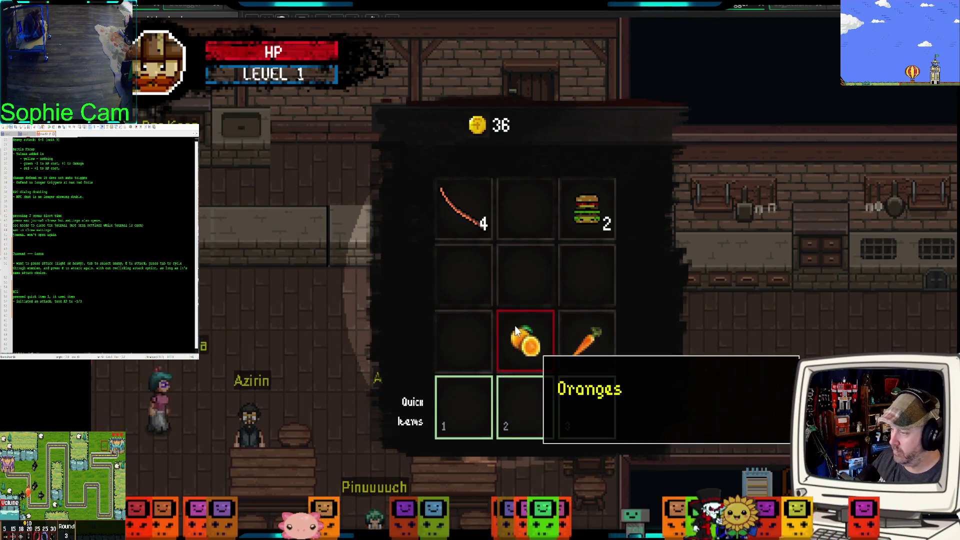
key(i)
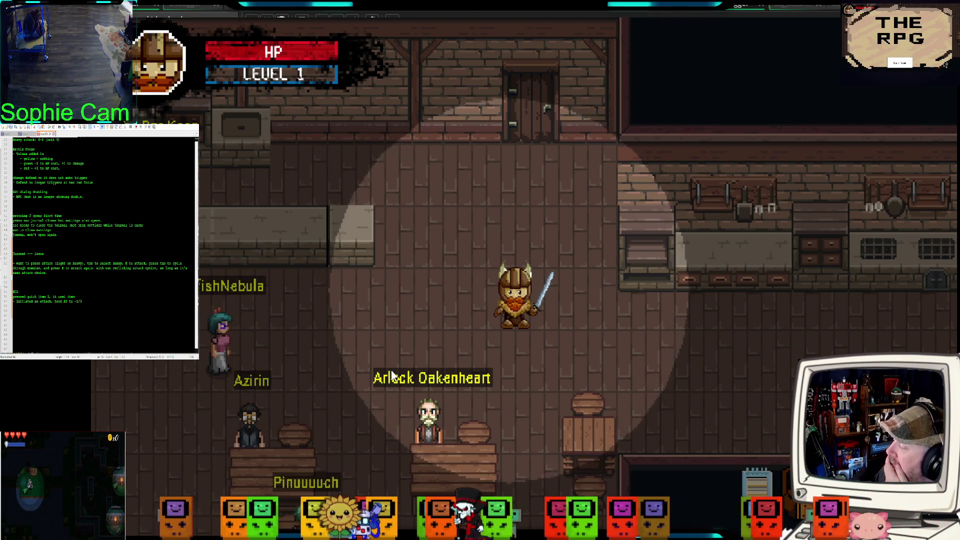
Step: Walk the hero out the tavern exit and up the village path toward the villagers
key(a)
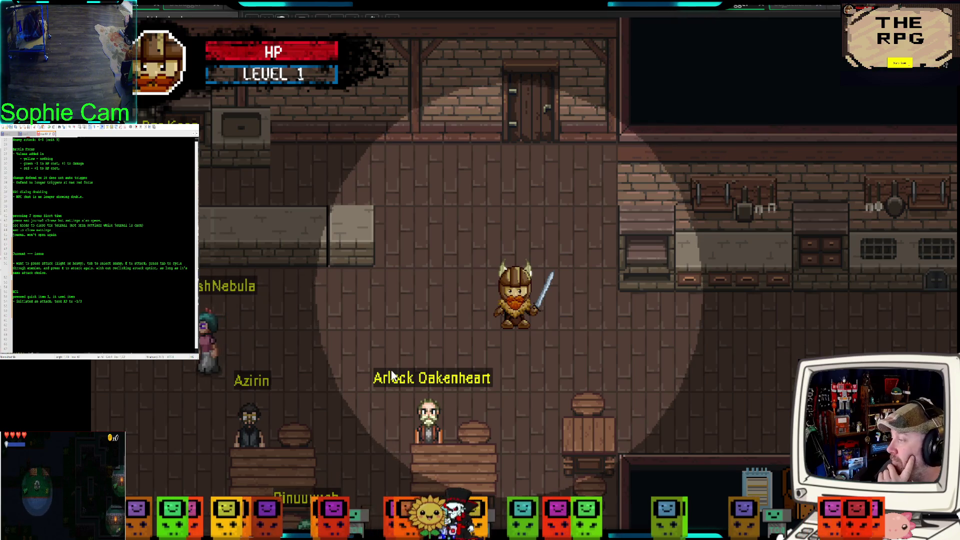
key(w)
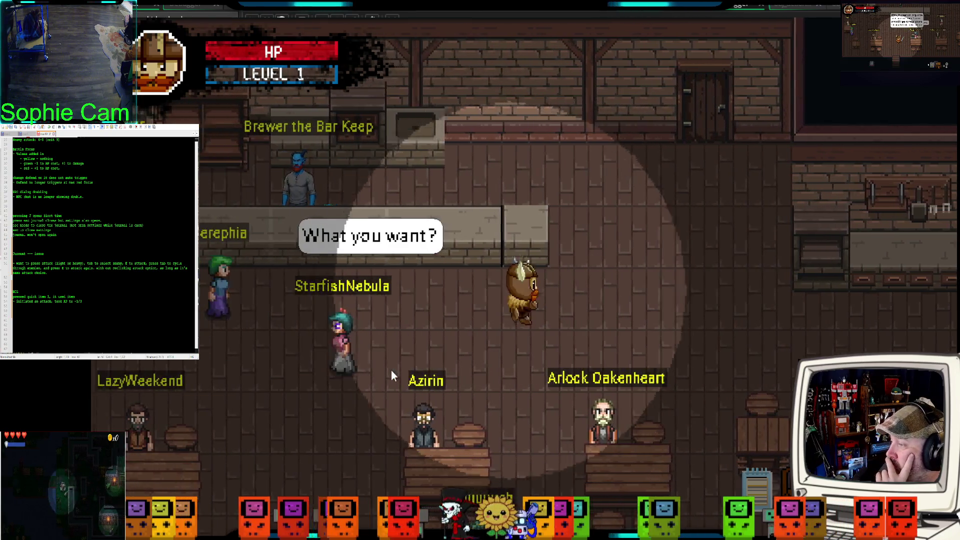
key(a)
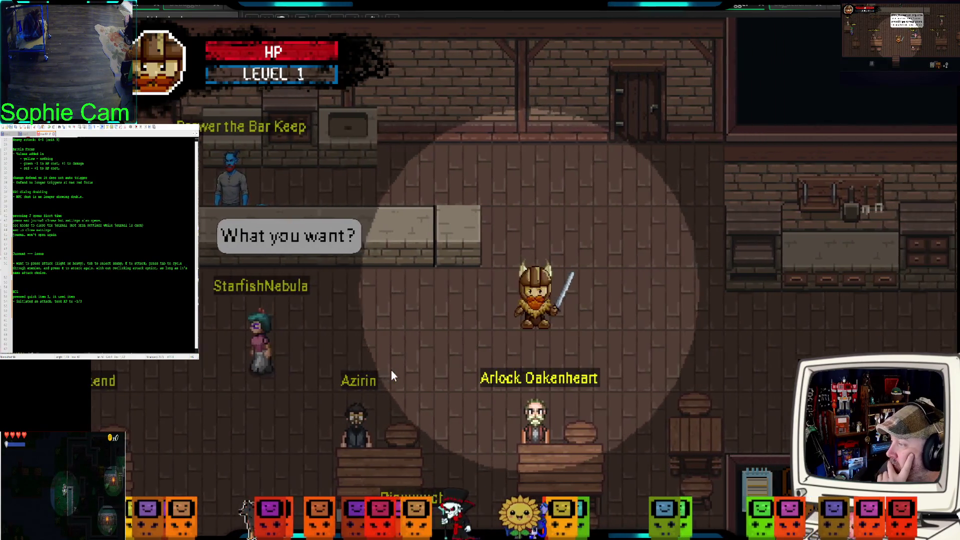
key(s)
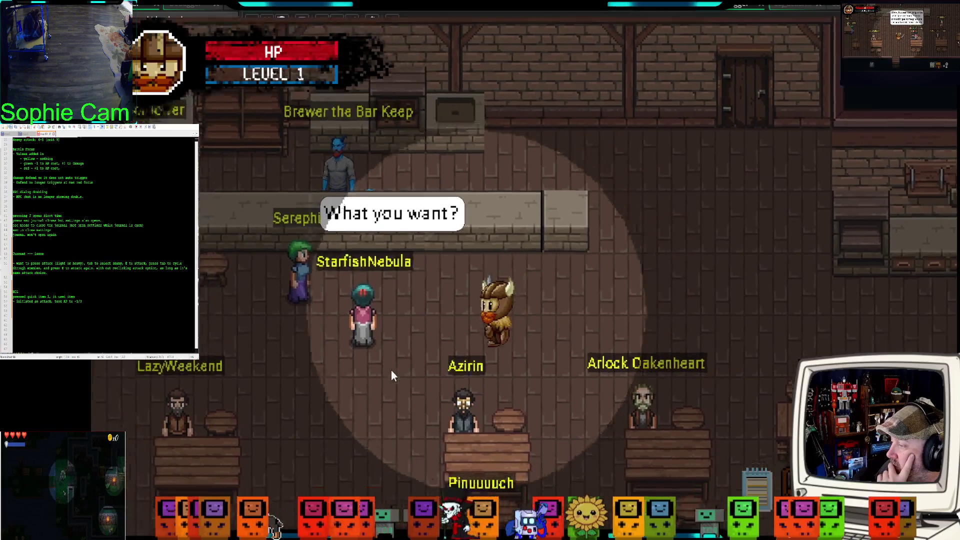
key(s)
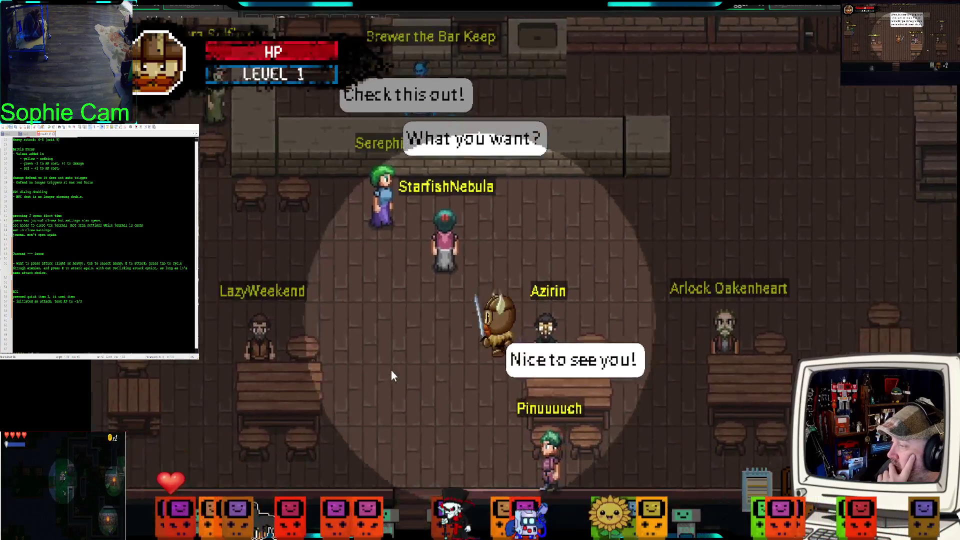
key(e)
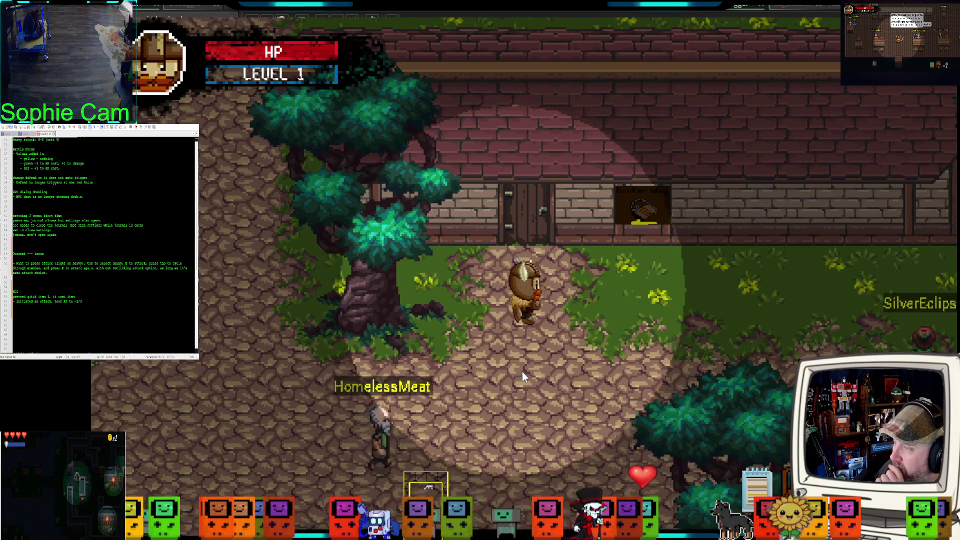
key(d)
key(a)
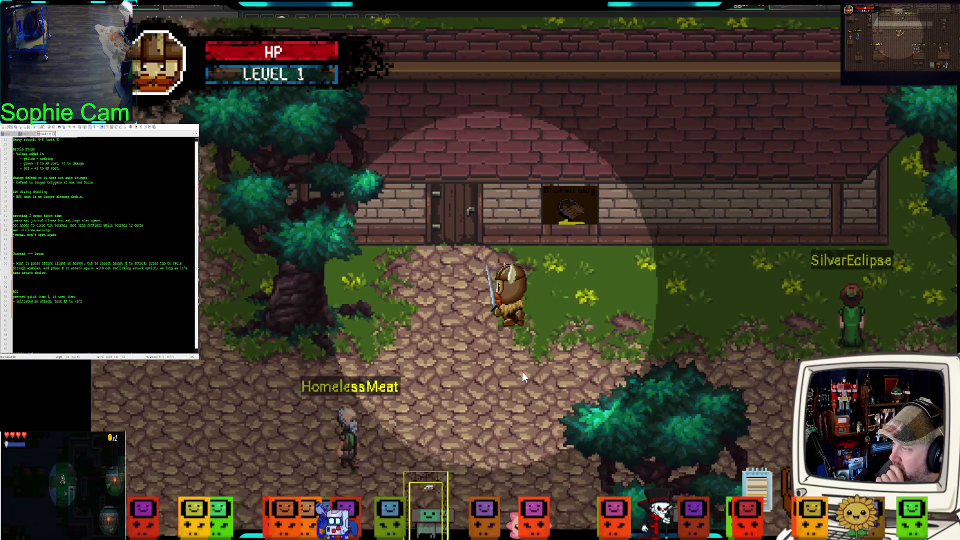
key(a)
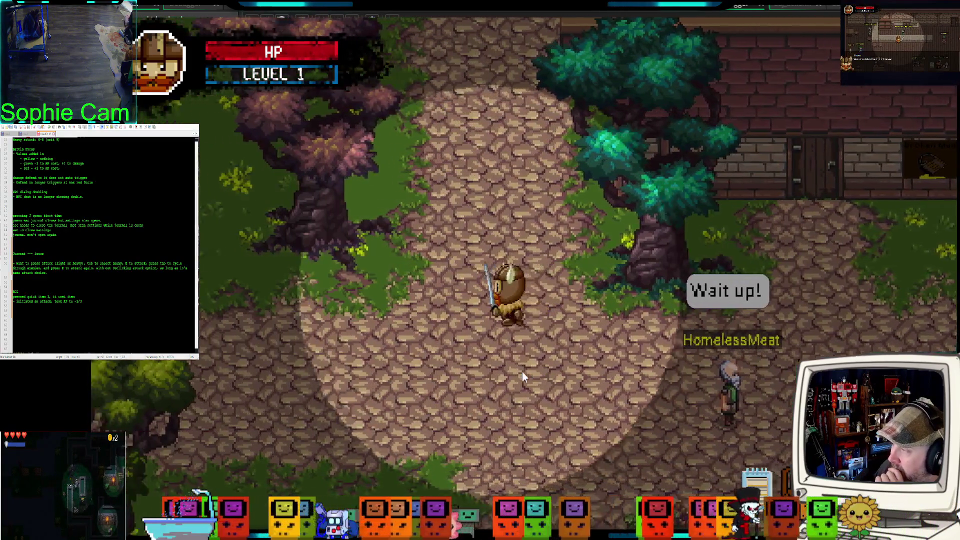
key(w)
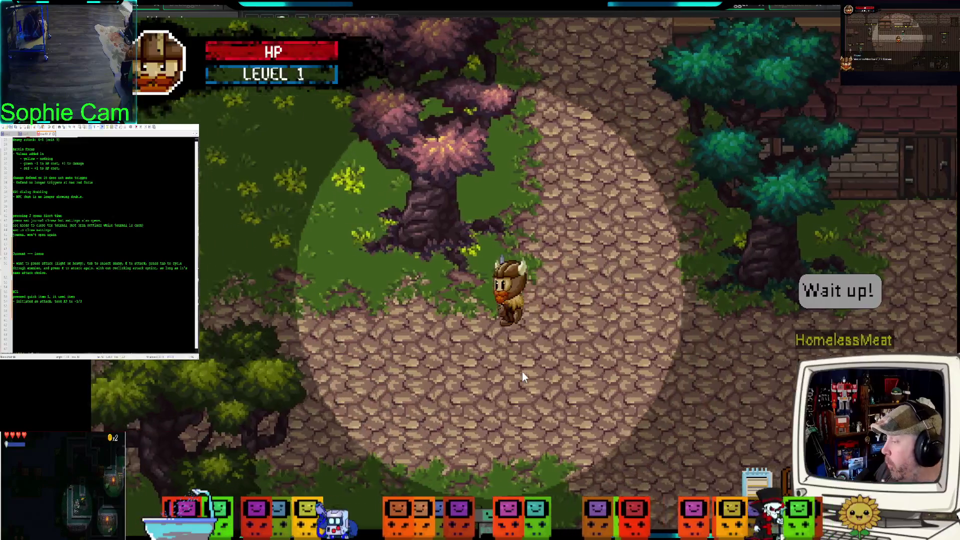
key(w)
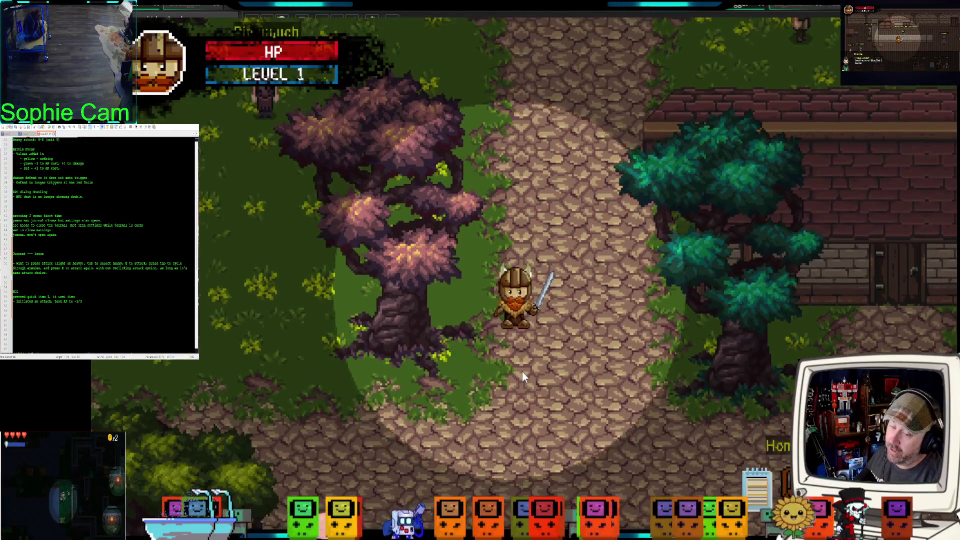
key(w)
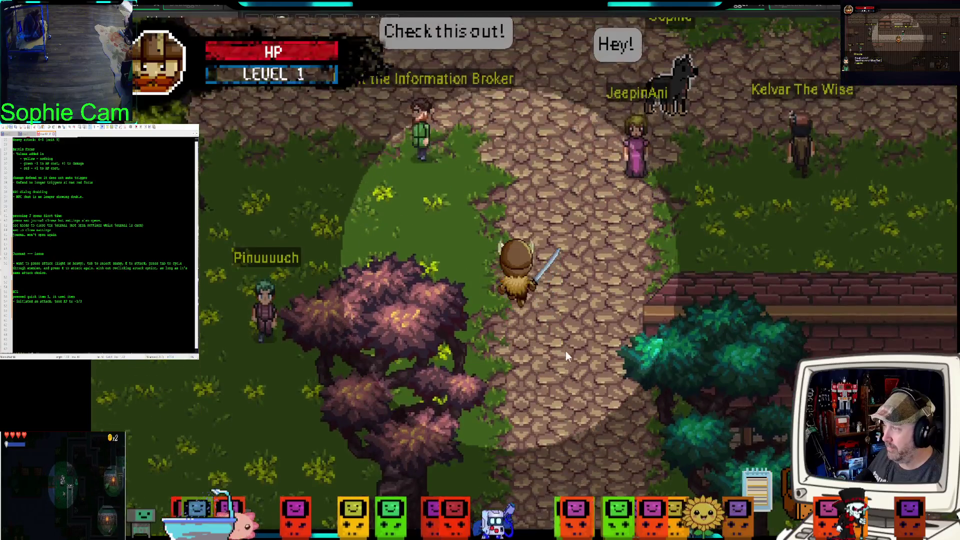
key(s)
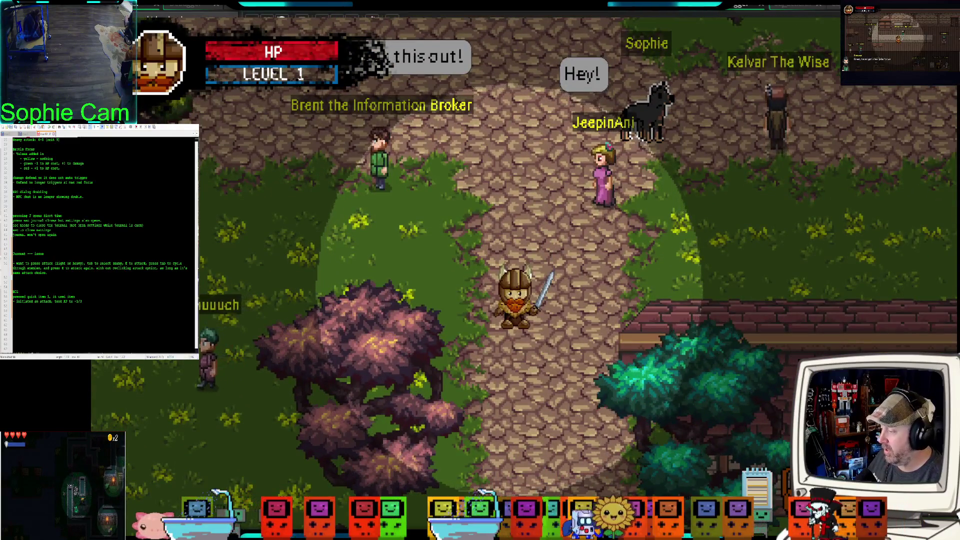
Step: Switch from the game to the Miro whiteboard with the sword damage notes
key(alt+Tab)
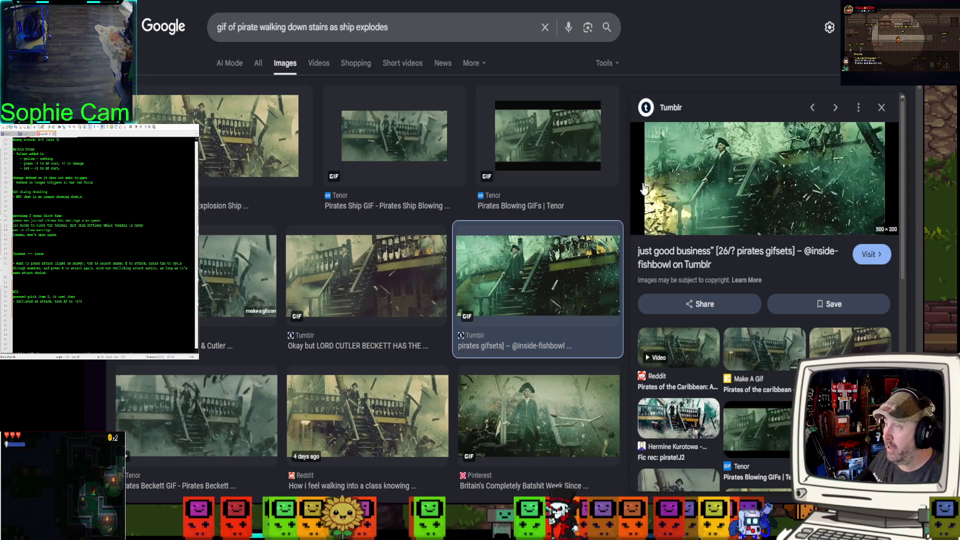
key(alt+Tab)
scroll(540, 126, down, 6)
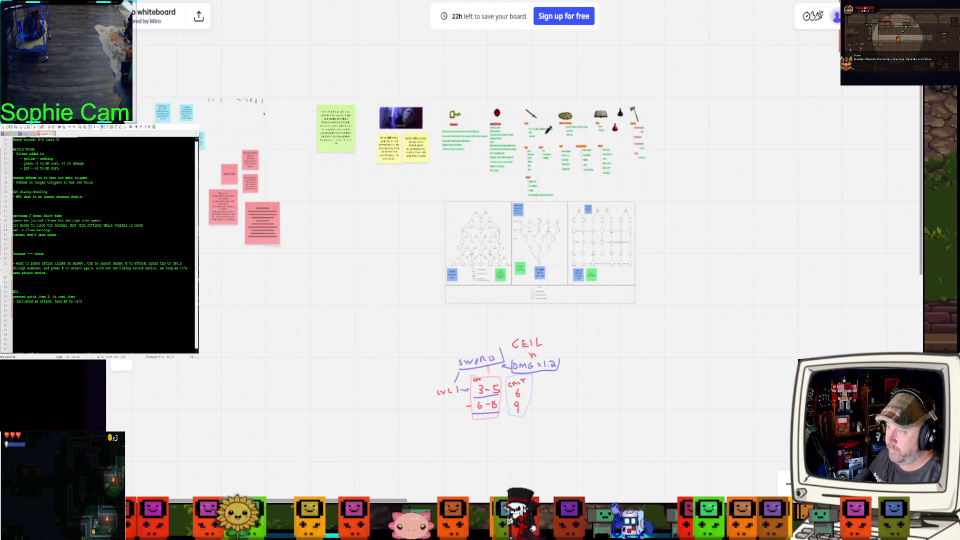
Step: Zoom in on the Shops, Gear, Quest, NPCS and other category lists above the skill-tree charts
scroll(506, 177, up, 8)
scroll(507, 177, up, 2)
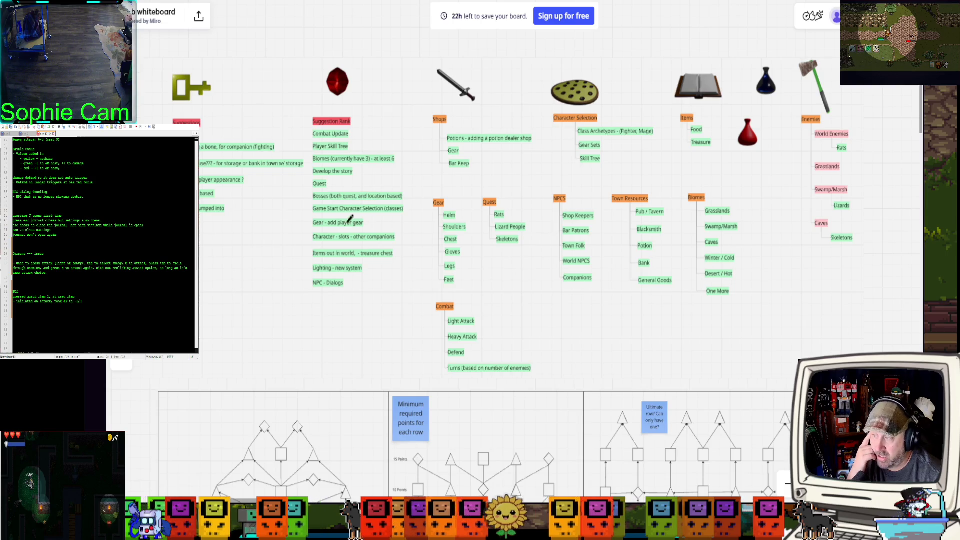
Step: Draw a red curved bracket from NPC - Dialogs up past Bosses to Quest
scroll(334, 222, up, 3)
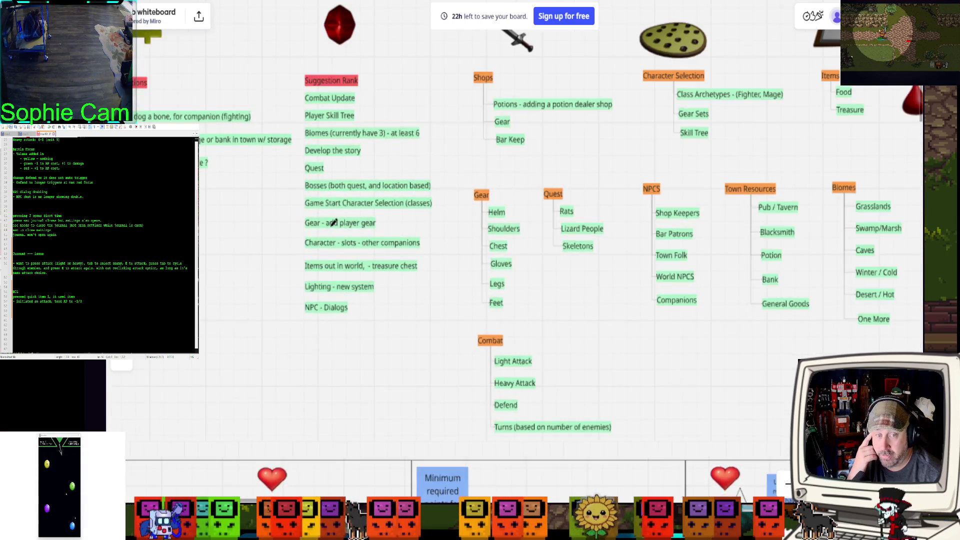
scroll(333, 222, up, 1)
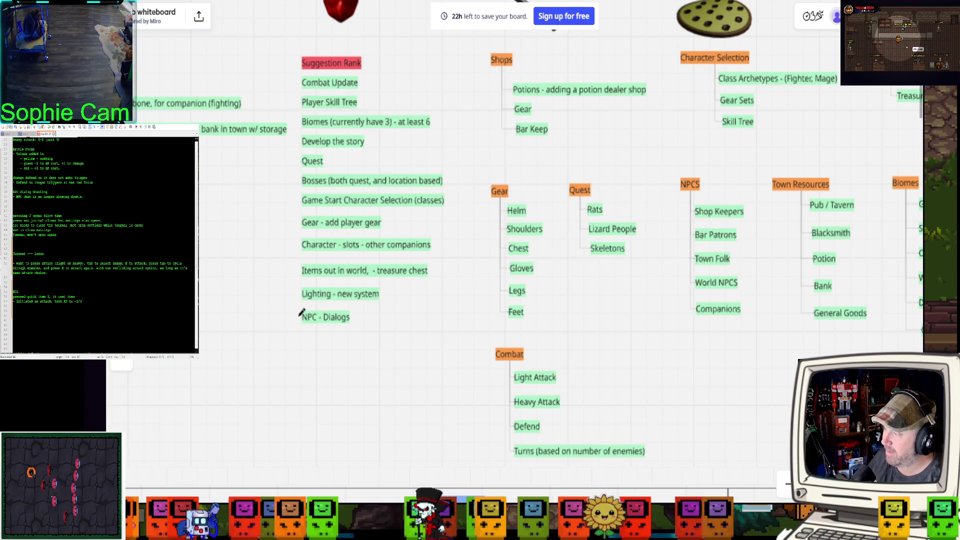
drag(301, 317, 303, 166)
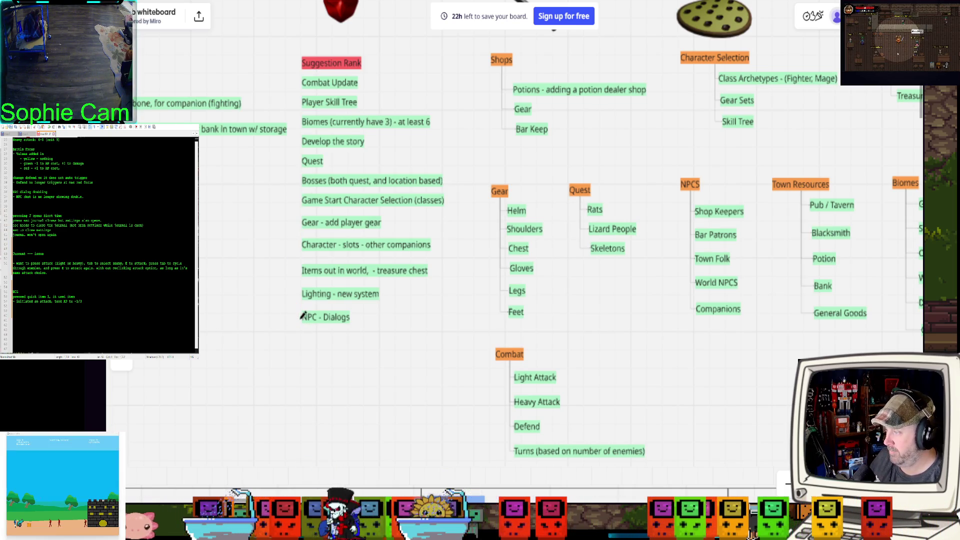
drag(278, 273, 288, 166)
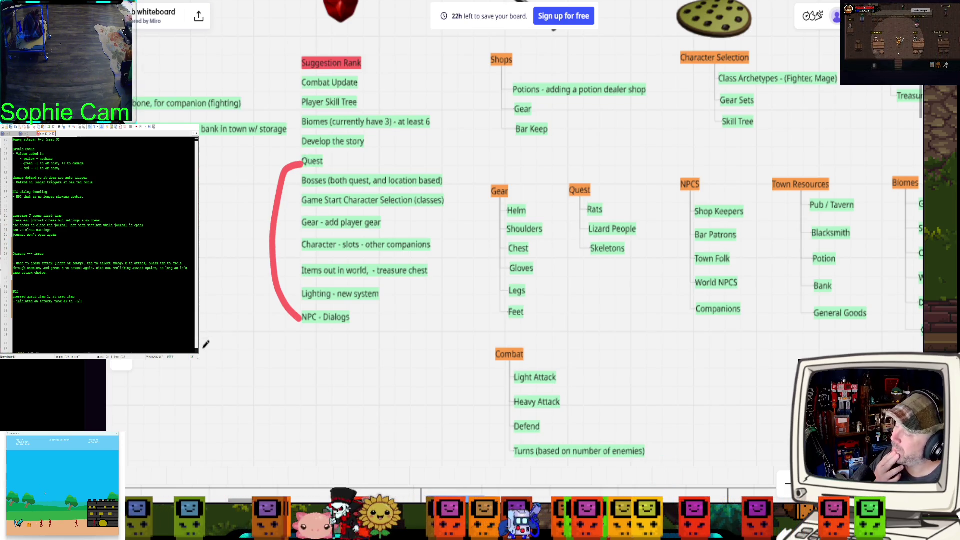
scroll(214, 344, down, 1)
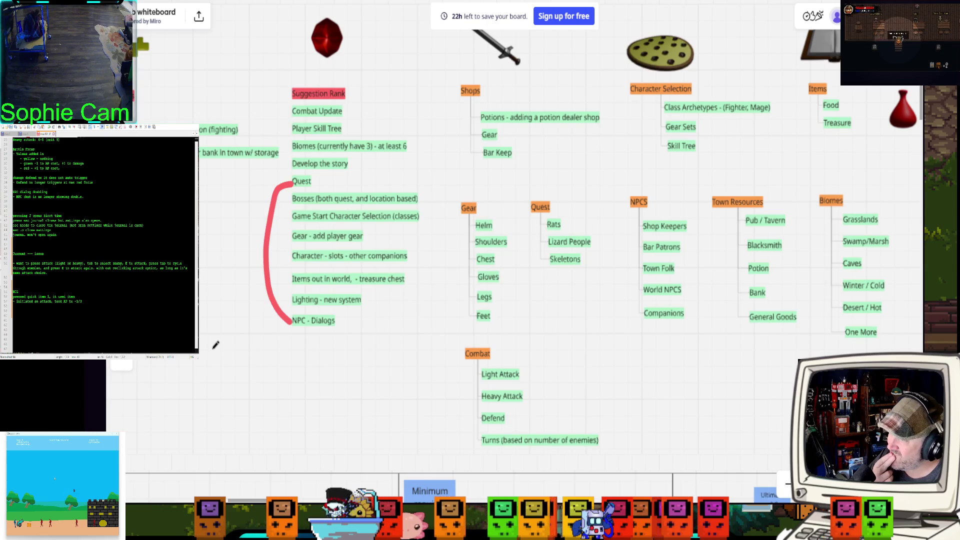
scroll(215, 345, up, 1)
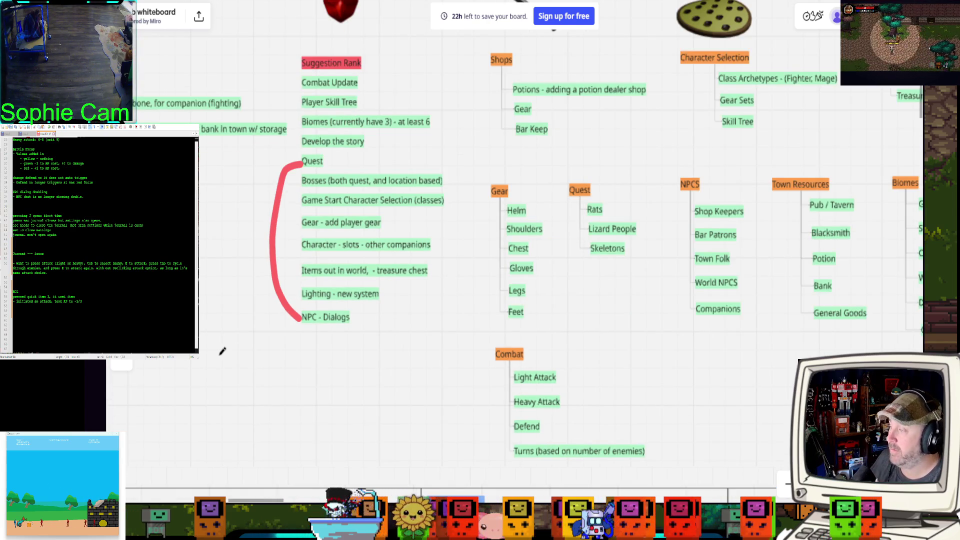